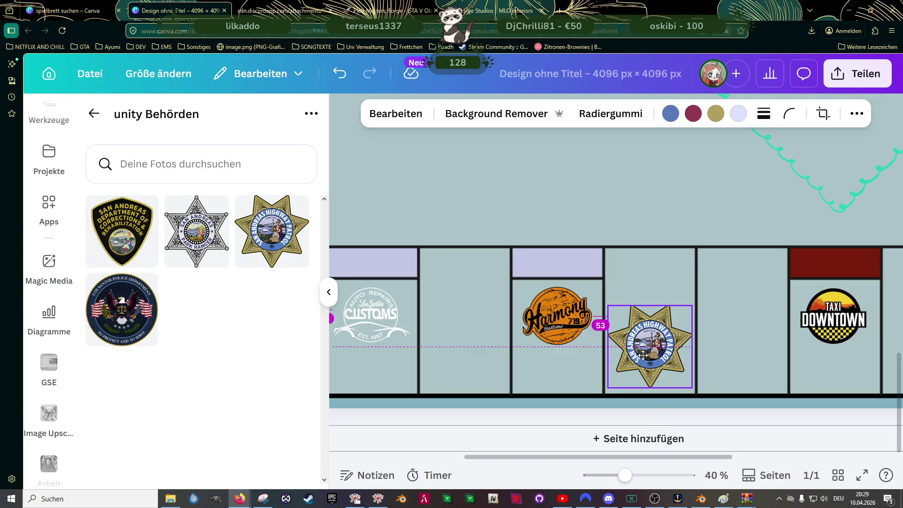
scroll(645, 360, down, 3)
scroll(494, 282, down, 2)
scroll(425, 232, up, 3)
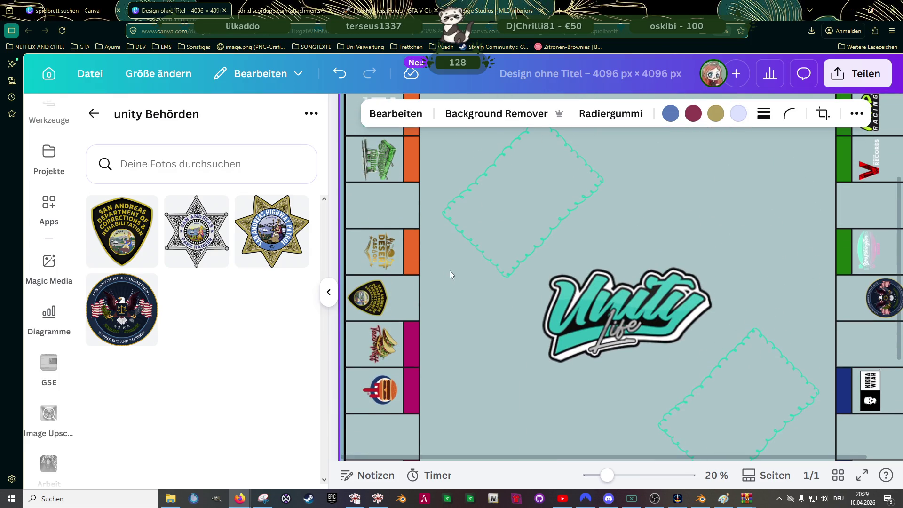
Nudge the corrections, police and sheriff star badges until they snap into alignment, then deselect.
click(371, 300)
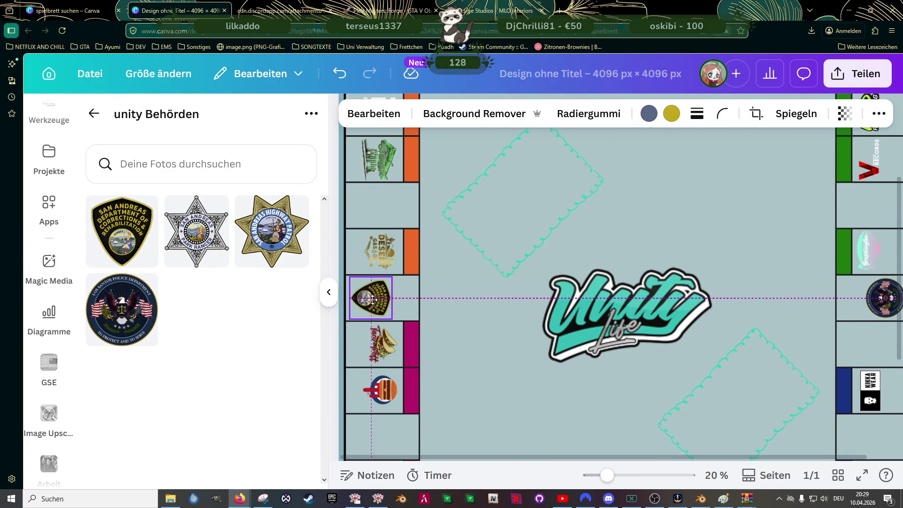
scroll(780, 302, down, 2)
scroll(778, 303, up, 2)
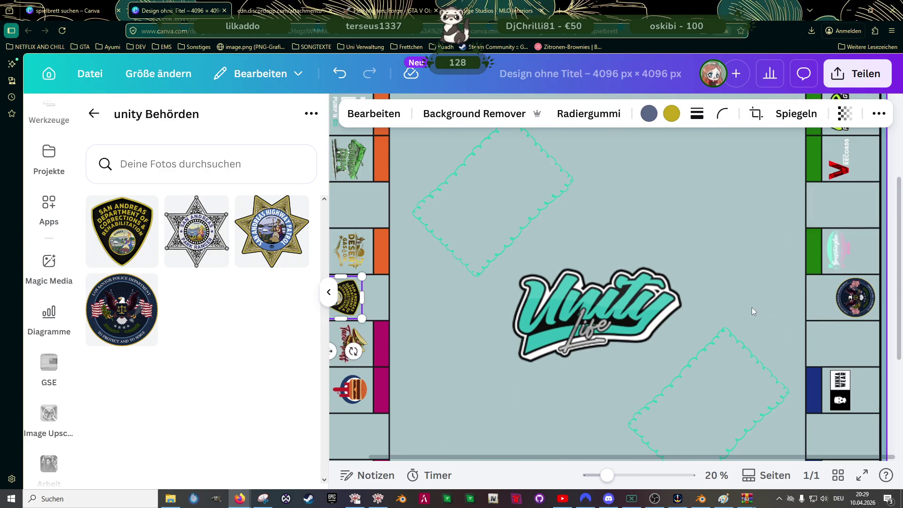
click(847, 284)
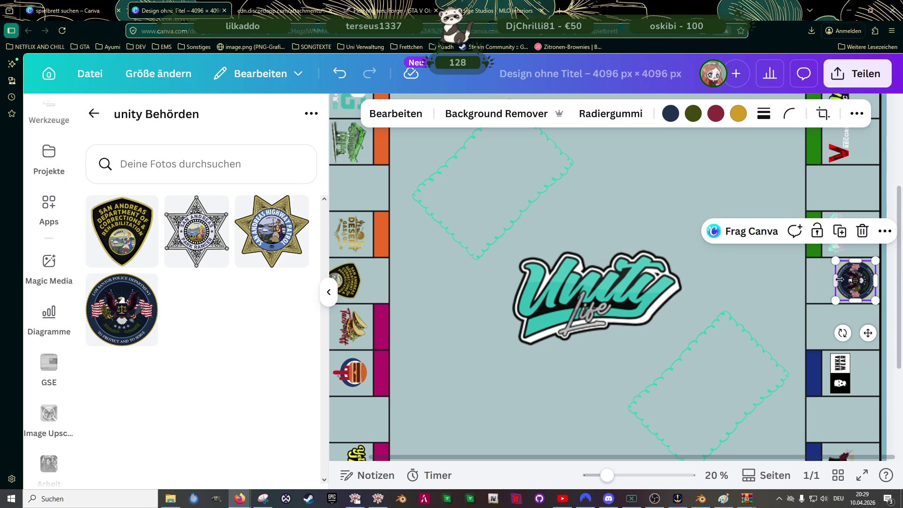
drag(853, 278, 853, 282)
scroll(586, 233, up, 4)
click(598, 197)
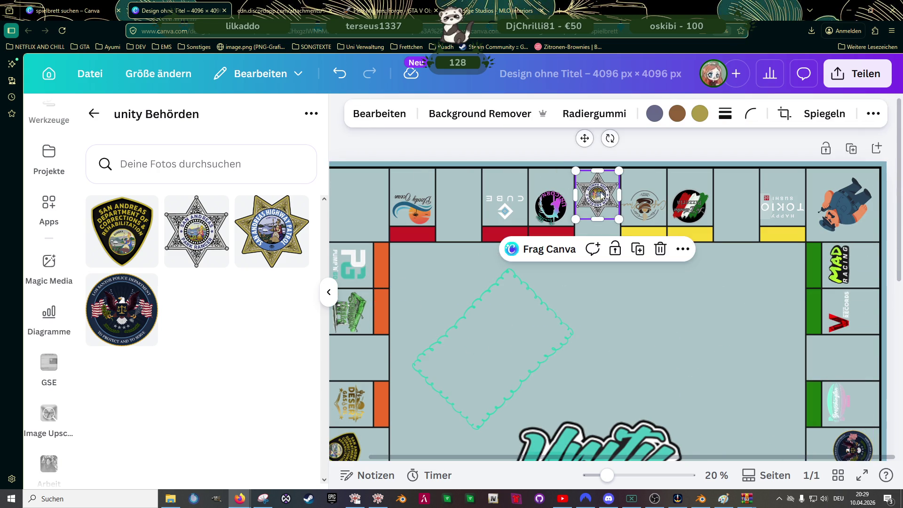
drag(603, 196, 599, 198)
scroll(629, 310, down, 2)
click(629, 309)
scroll(638, 308, down, 2)
click(446, 336)
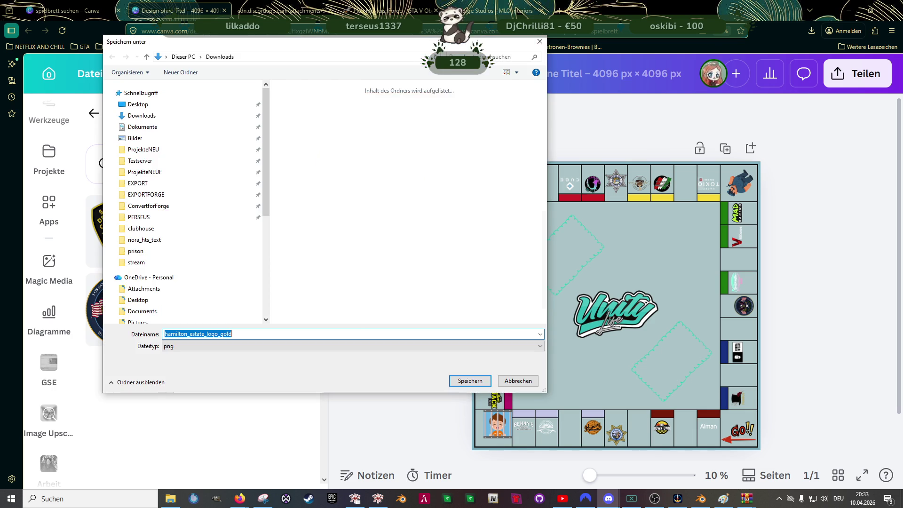
Confirm saving hamilton_estate_logo_gold to Downloads and go back to the upload folders list.
click(470, 381)
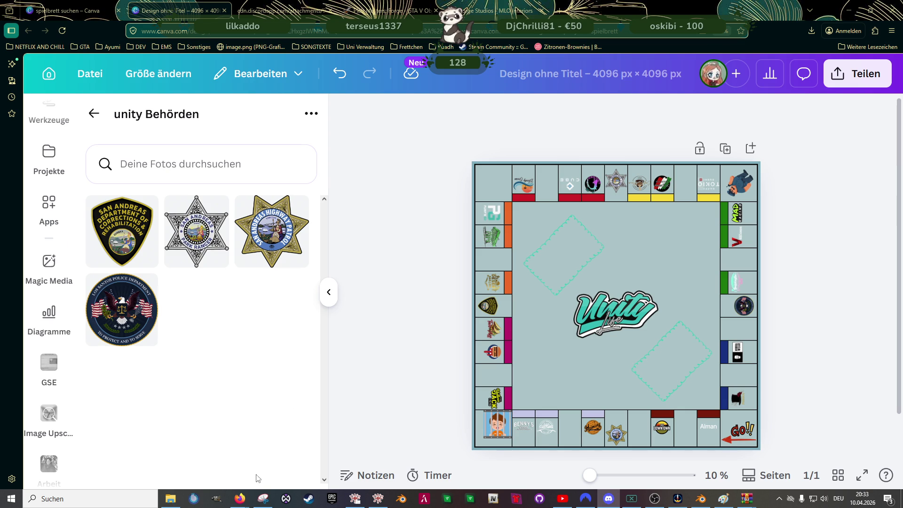
click(94, 114)
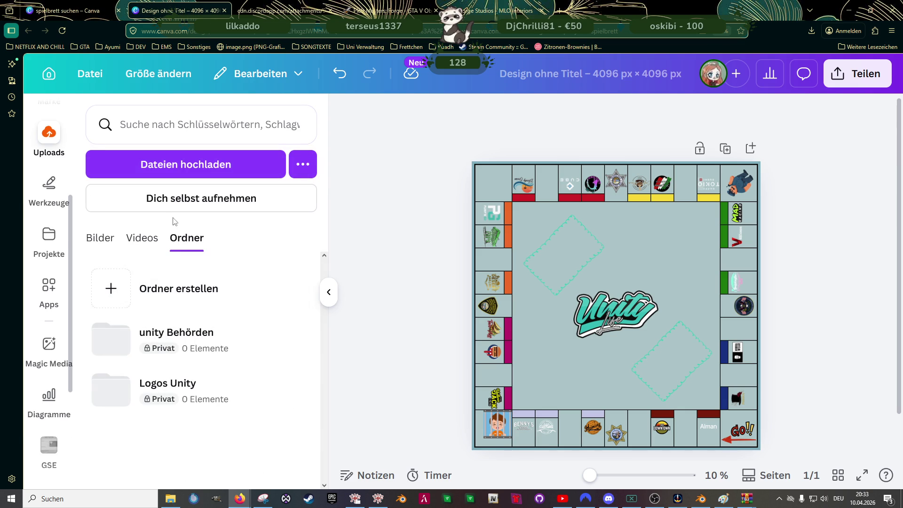
Drag hamilton_estate_logo_gold from Downloads into Canva's Logos Unity upload folder.
click(176, 388)
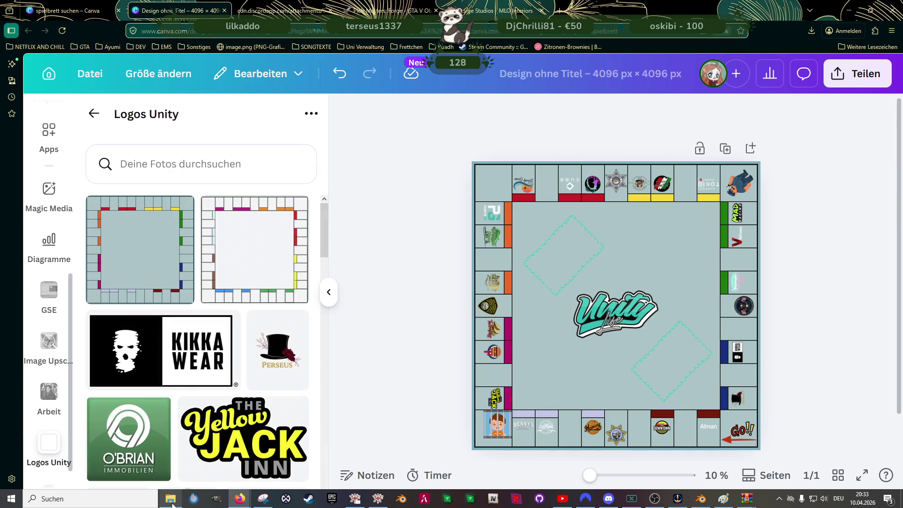
click(170, 499)
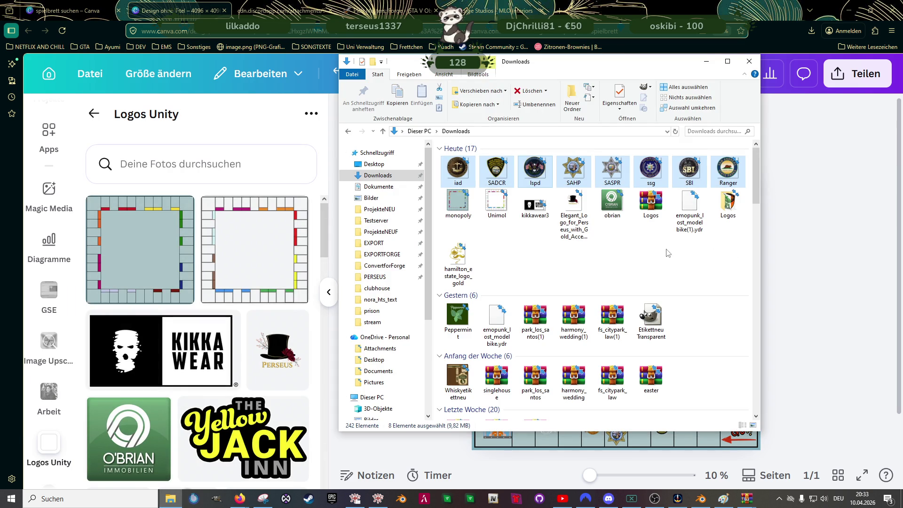
drag(458, 262, 281, 378)
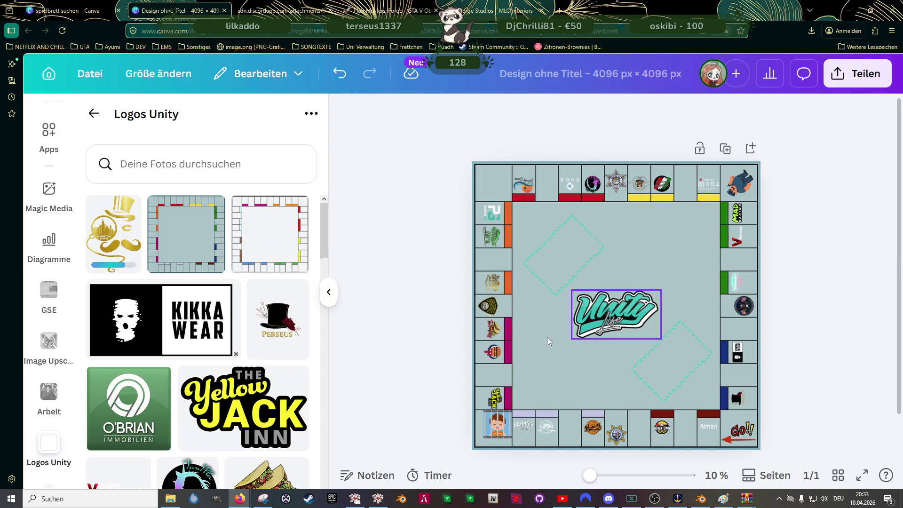
click(118, 242)
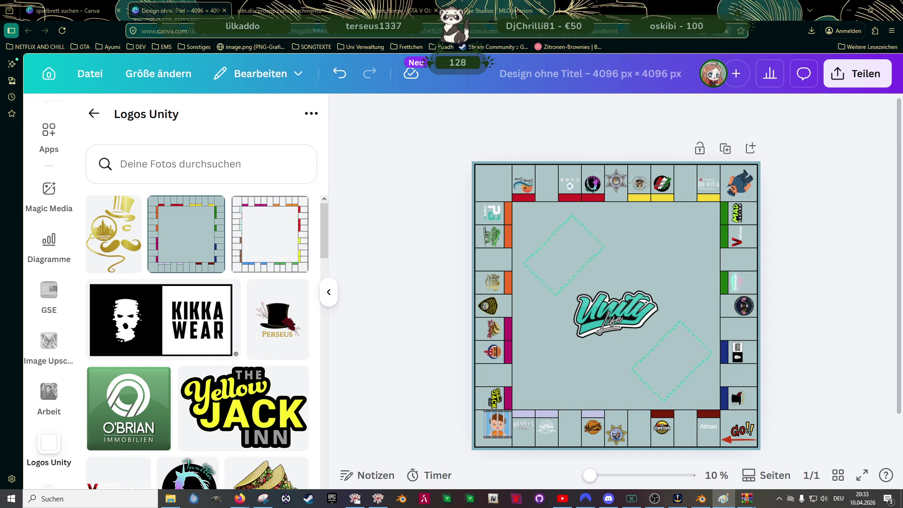
Add the gold Hamilton Estate logo to the board, shrink it and turn it 180° upside down.
click(114, 235)
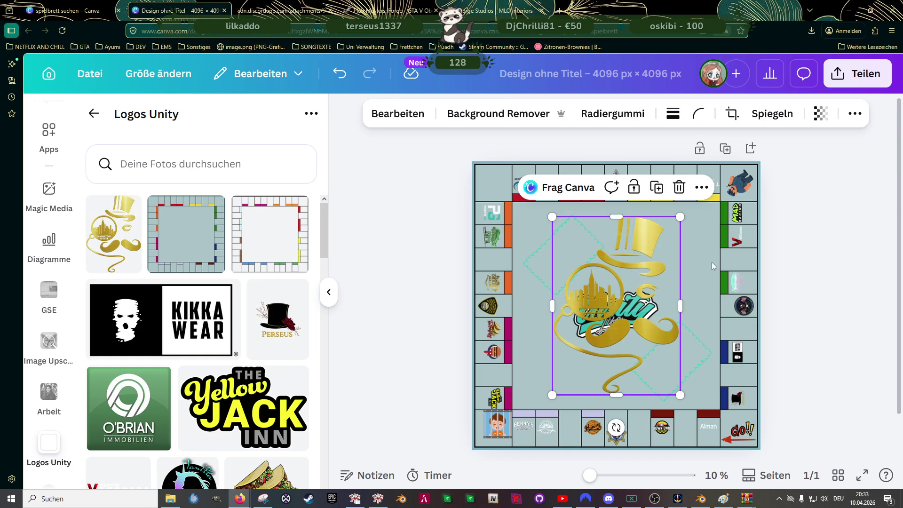
drag(680, 220, 564, 334)
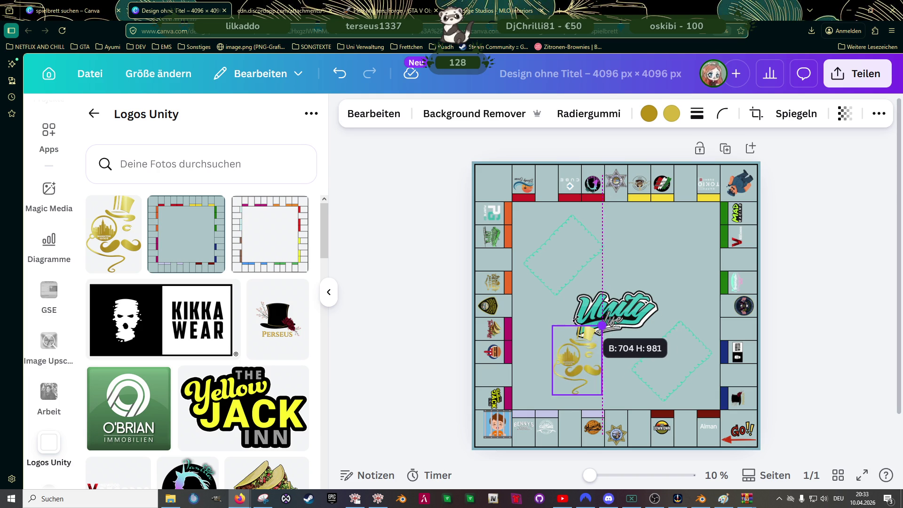
mouse_move(569, 406)
mouse_down()
mouse_move(557, 299)
mouse_move(584, 290)
mouse_up()
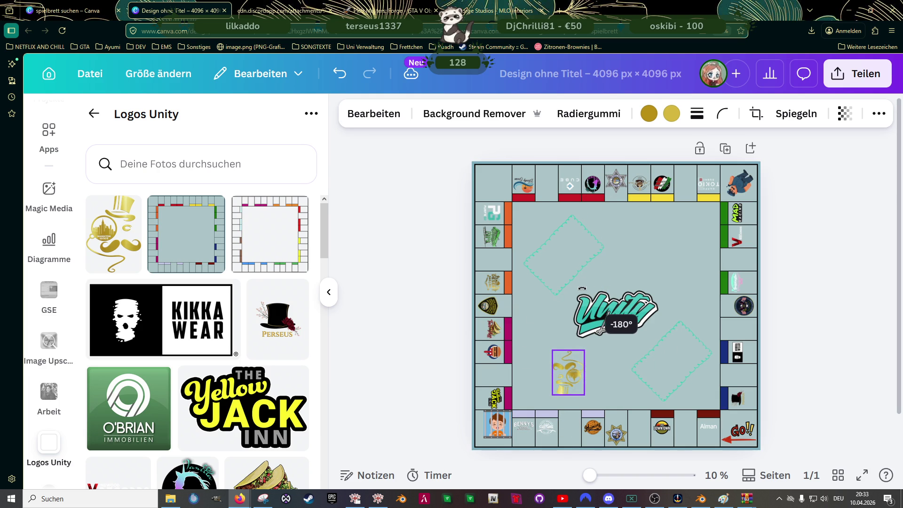
mouse_move(584, 351)
mouse_down()
mouse_move(577, 362)
mouse_move(688, 190)
mouse_up()
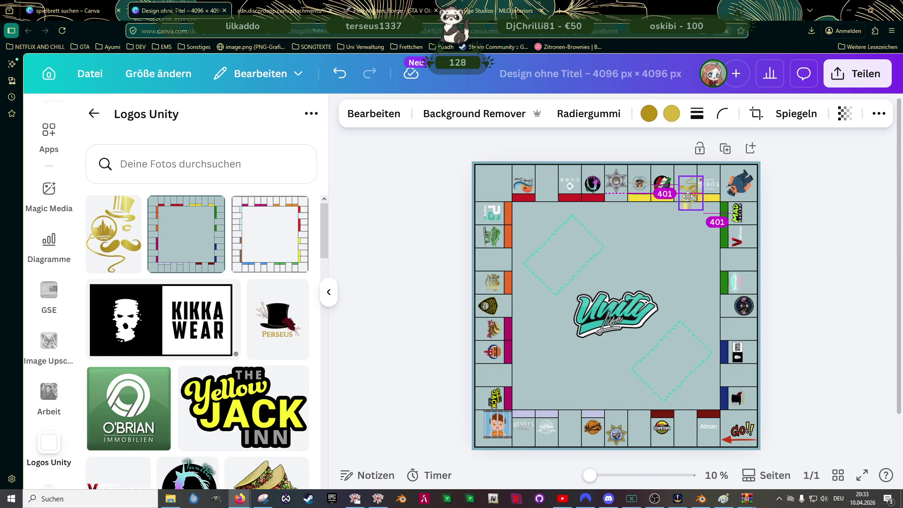
ctrl+scroll(688, 195, up, 5)
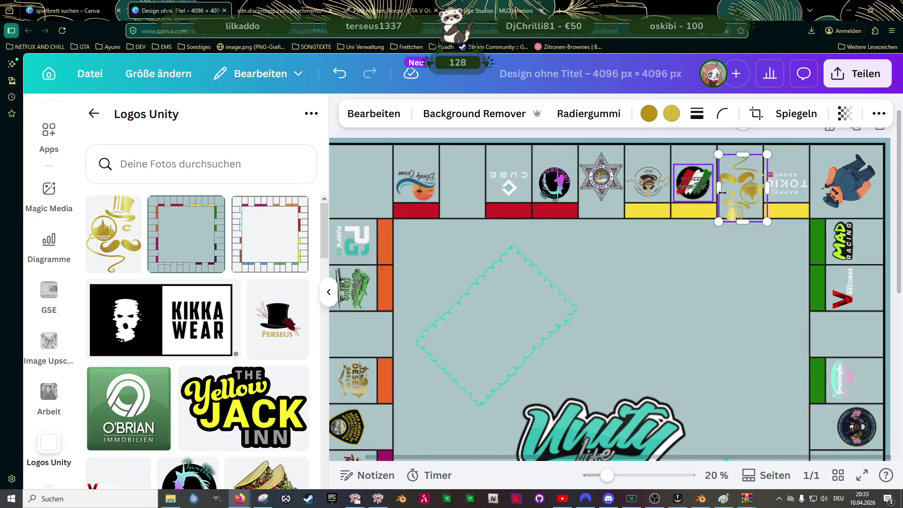
ctrl+scroll(737, 201, up, 2)
scroll(749, 212, down, 2)
Fit the gold logo into the top-row space beside the pizzeria logo, aligned with its neighbours.
drag(808, 208, 800, 213)
drag(772, 265, 773, 249)
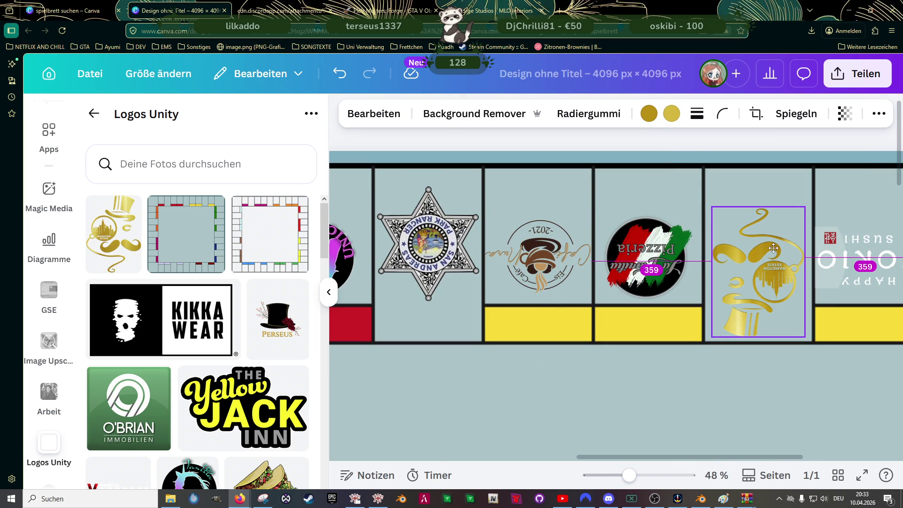
drag(773, 249, 773, 249)
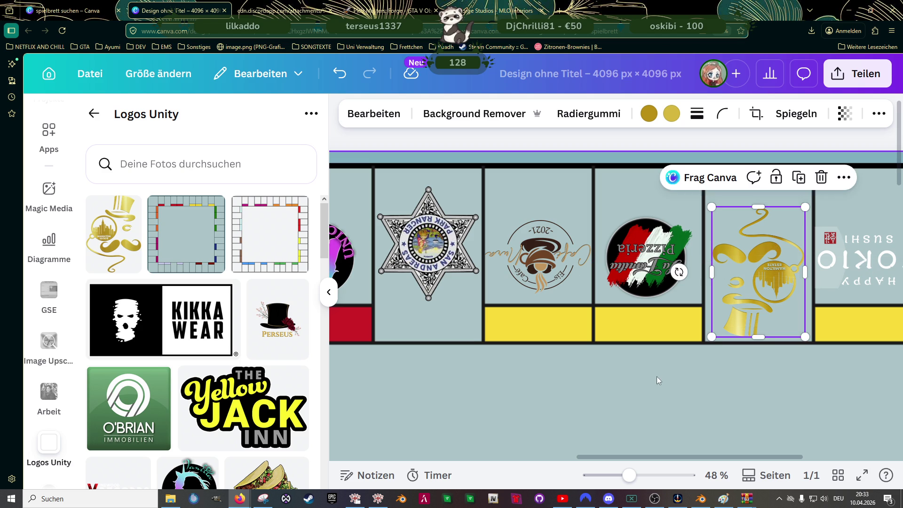
ctrl+scroll(656, 374, down, 5)
ctrl+scroll(656, 374, down, 2)
click(129, 402)
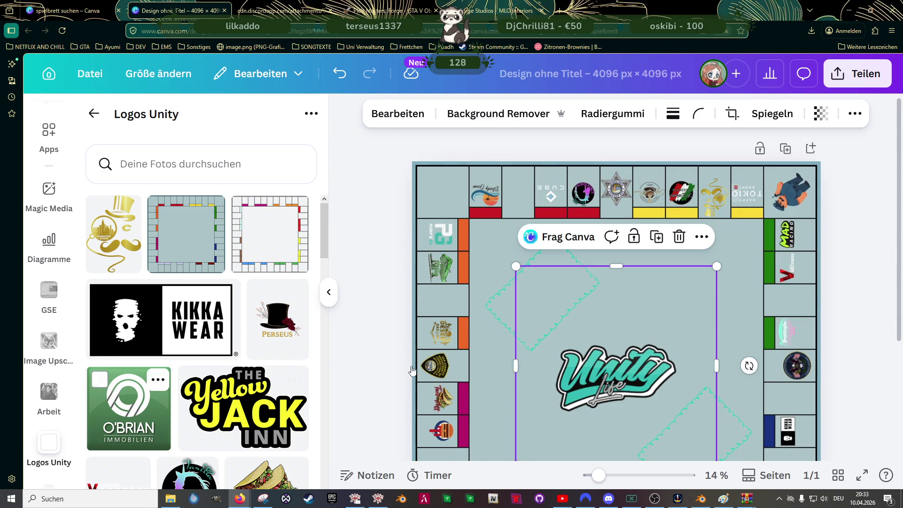
drag(719, 267, 565, 413)
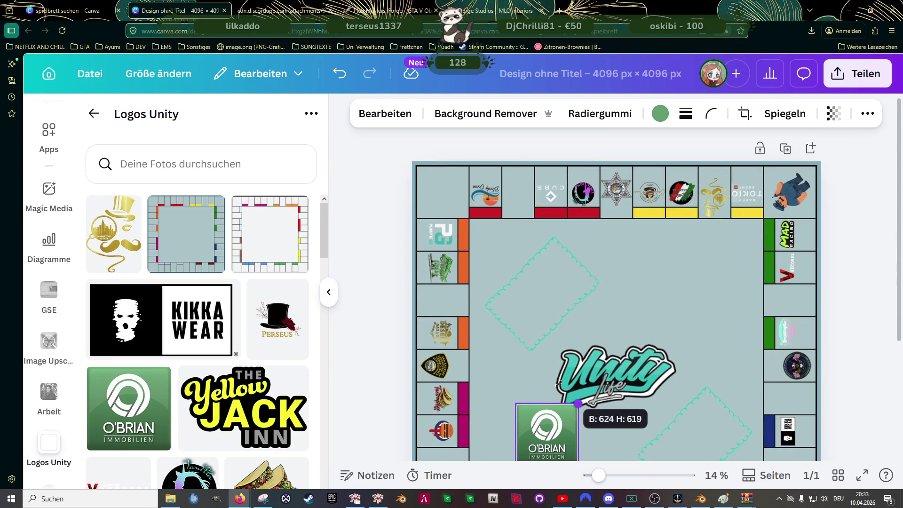
scroll(551, 346, down, 4)
Turn the O'Brian Immobilien logo 90° sideways and shrink it to tile size.
drag(610, 299, 547, 324)
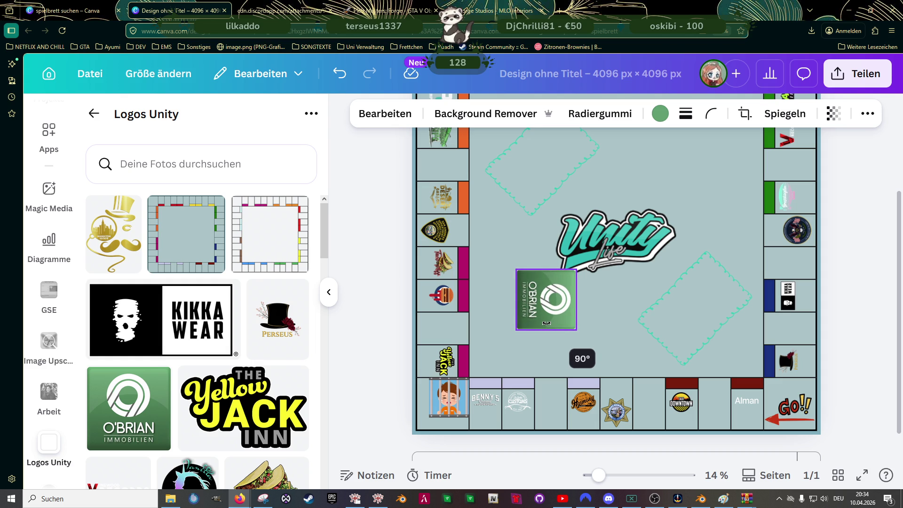
mouse_move(576, 271)
mouse_down()
mouse_move(553, 296)
mouse_move(455, 328)
mouse_up()
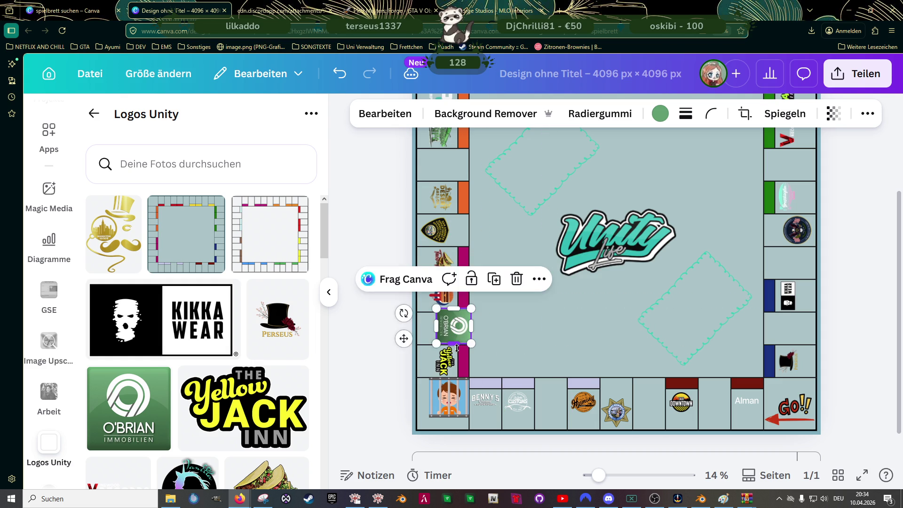
scroll(442, 342, up, 5)
scroll(449, 304, up, 2)
drag(473, 308, 536, 297)
Fill the left-column space above Yellow Jack with the O'Brian logo, centred, and finish editing.
click(452, 332)
drag(416, 291, 419, 295)
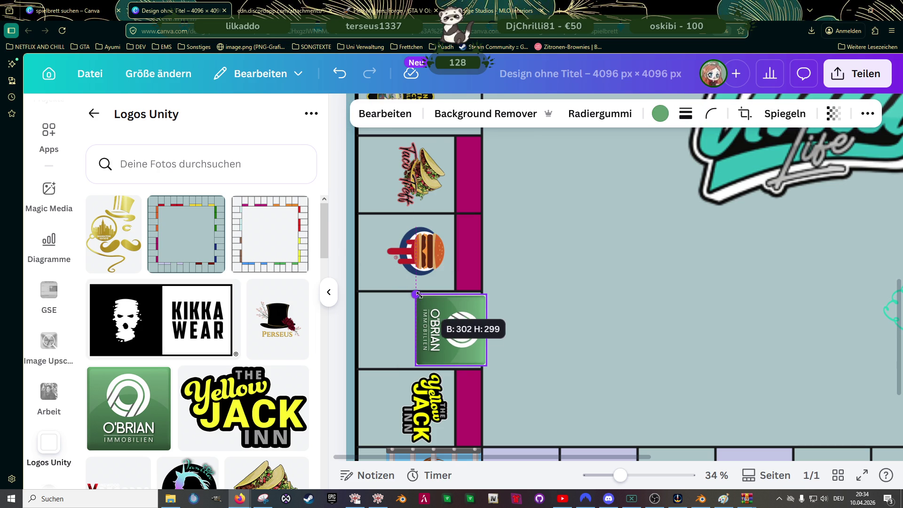
drag(450, 330, 444, 328)
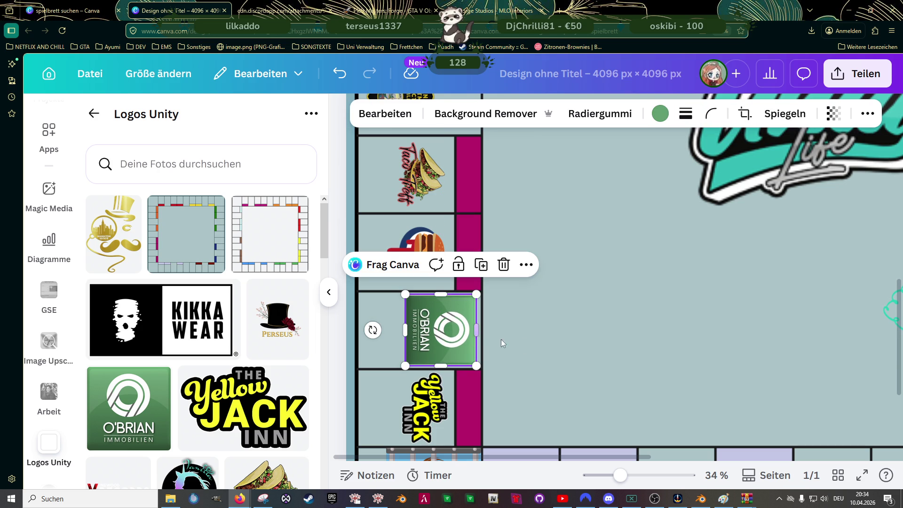
click(559, 339)
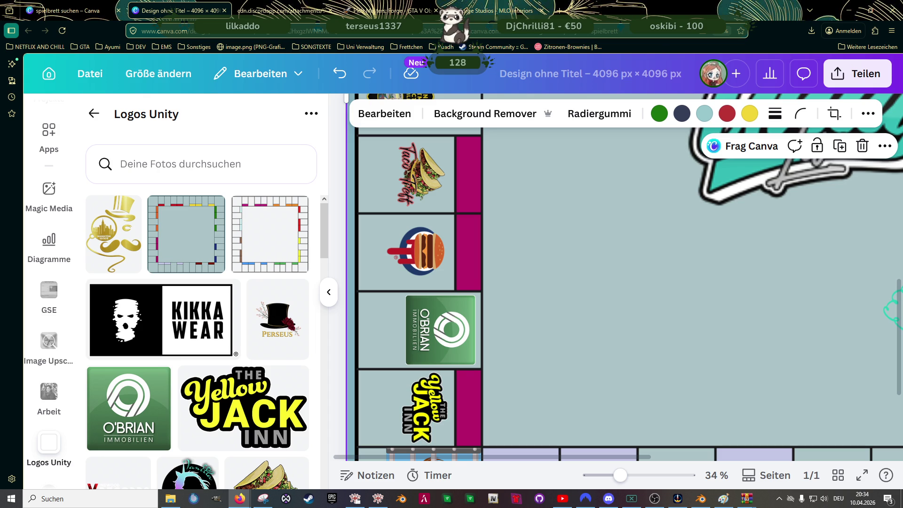
scroll(472, 291, up, 5)
scroll(475, 256, up, 5)
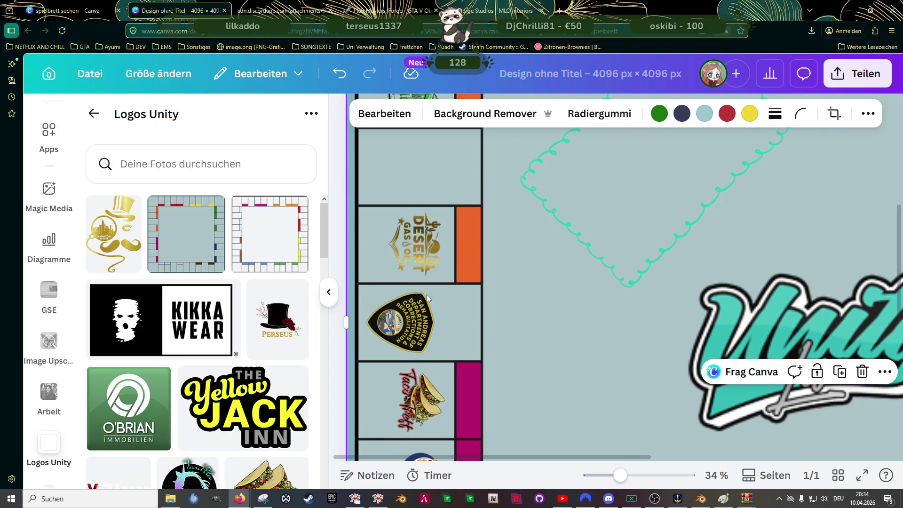
scroll(463, 295, up, 5)
scroll(462, 300, down, 3)
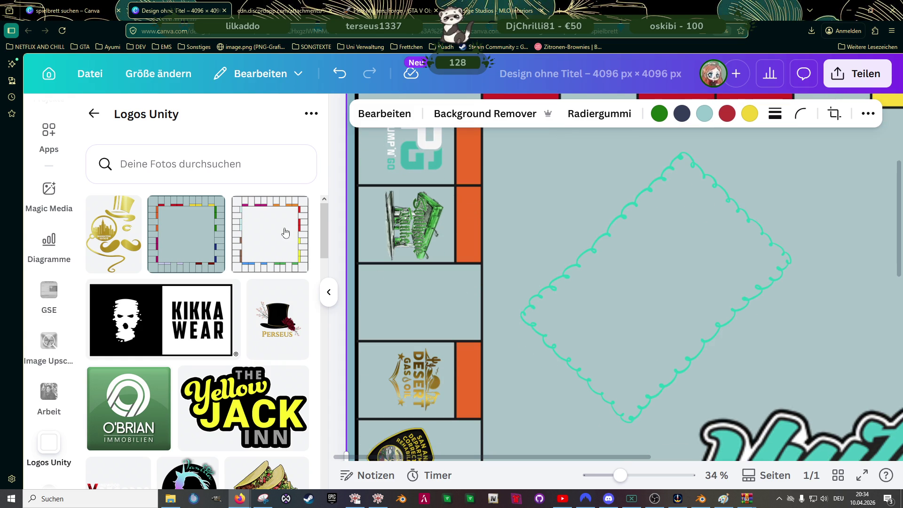
Search Elemente for 'ohoh' sticker graphics in place of the earlier community search.
click(95, 114)
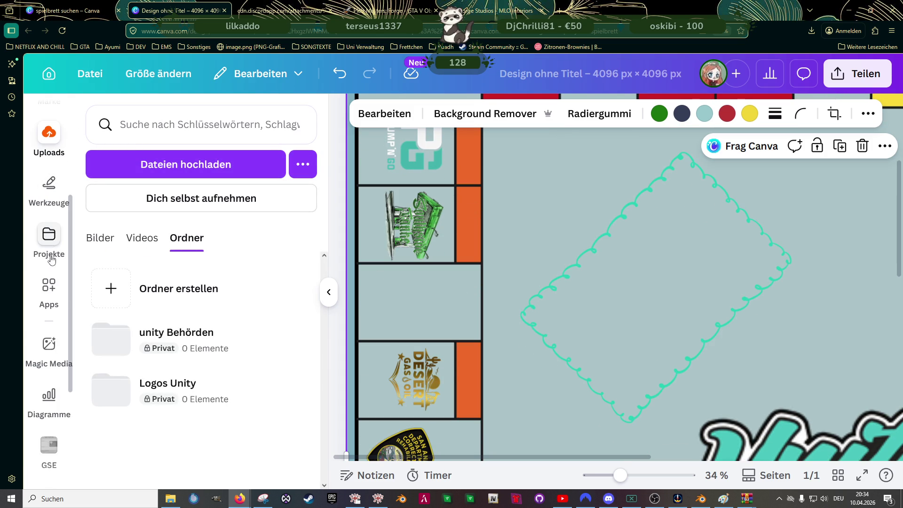
scroll(51, 260, up, 3)
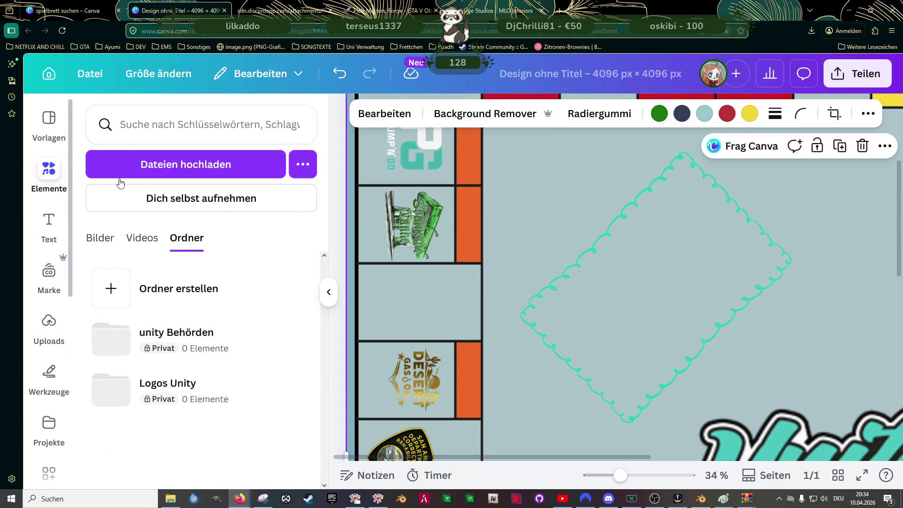
click(49, 172)
click(150, 125)
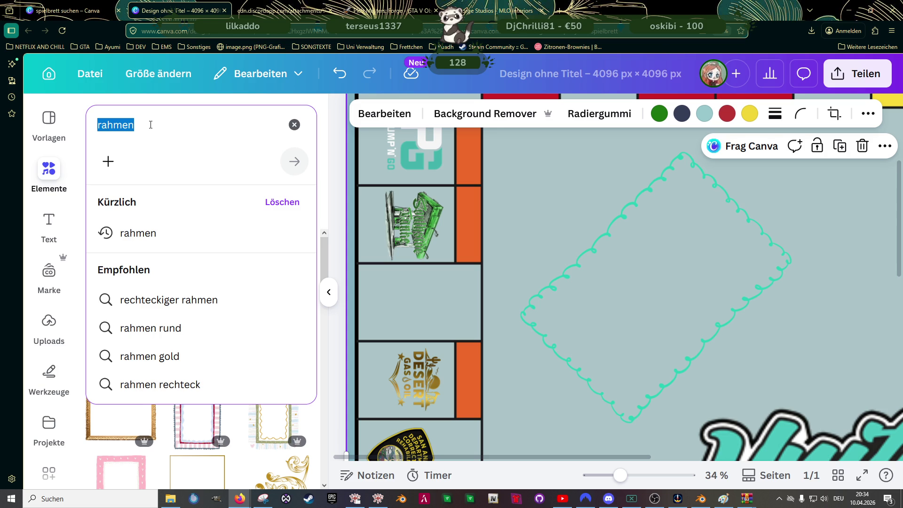
text(gemeinsc)
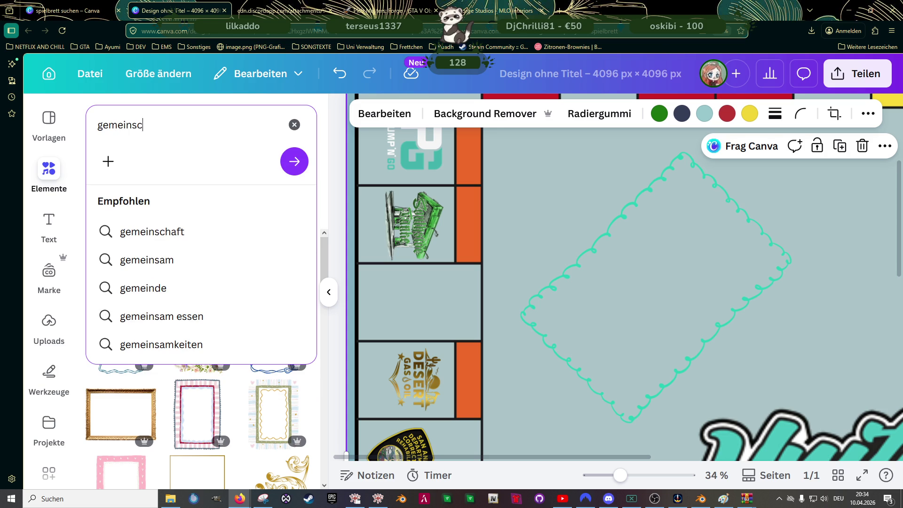
text(haft)
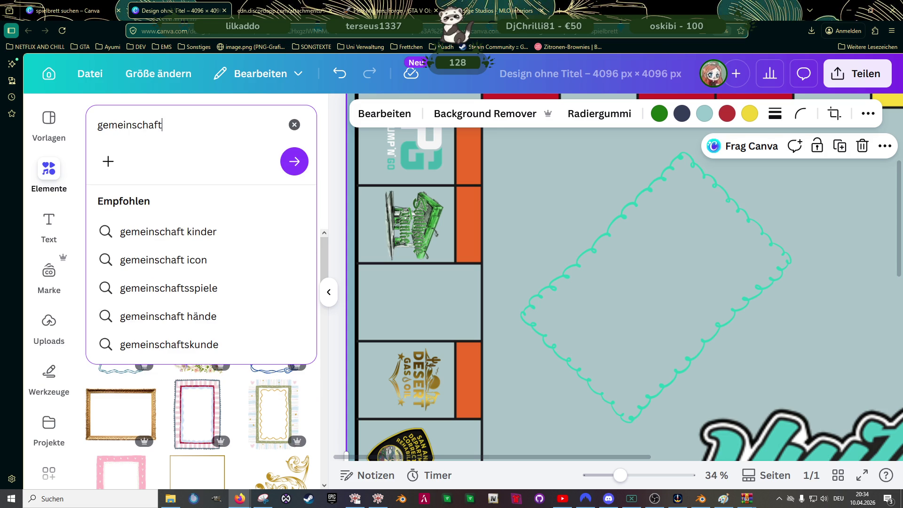
key(BackSpace)
key(BackSpace)
key(BackSpace)
key(BackSpace)
key(BackSpace)
key(BackSpace)
key(BackSpace)
key(BackSpace)
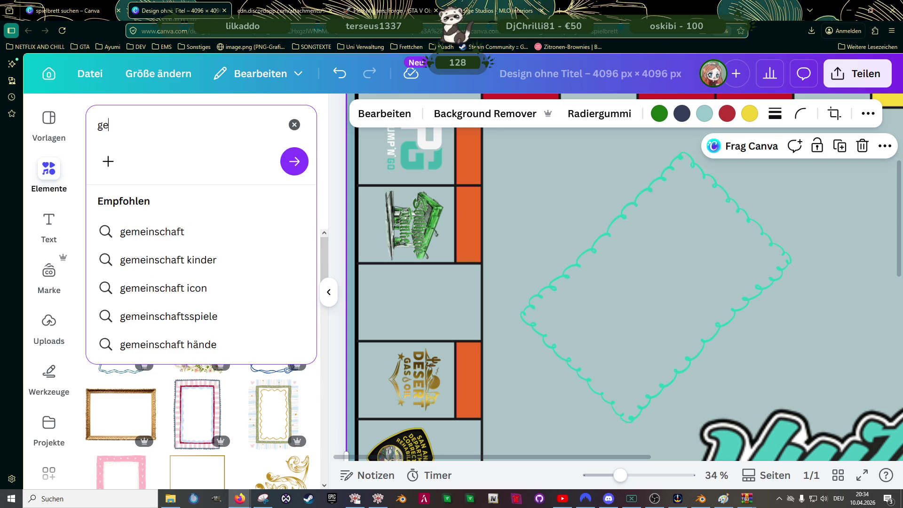
key(BackSpace)
key(BackSpace)
text(ohoh)
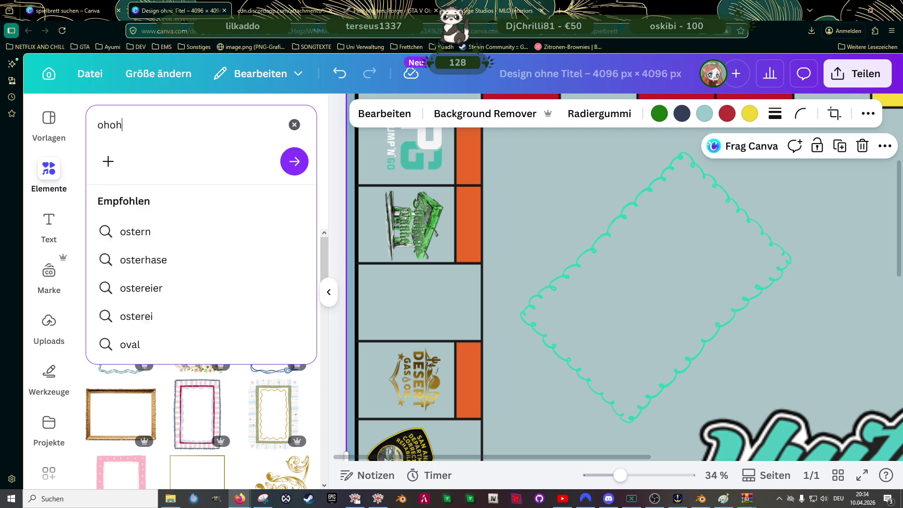
key(Return)
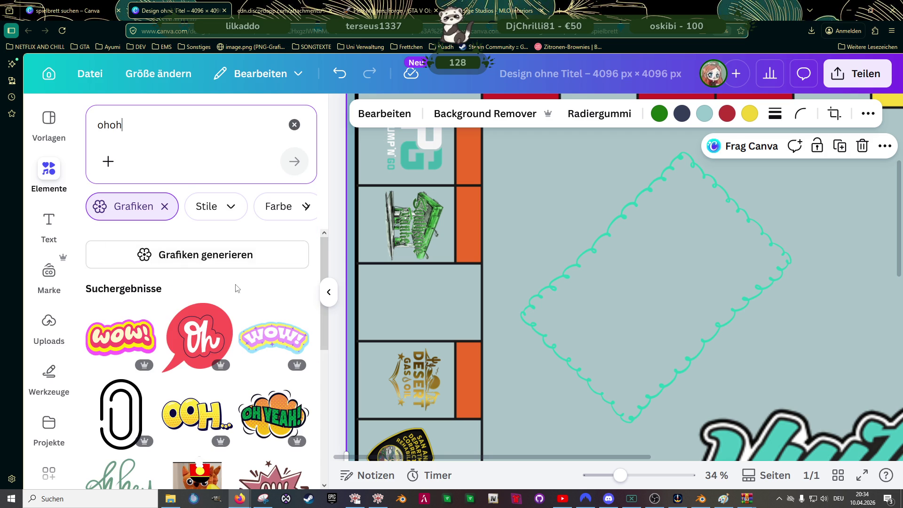
key(ctrl+minus)
scroll(215, 301, down, 2)
scroll(215, 300, down, 2)
Add the OH NO sticker to the board and make its top and lower fills teal.
key(ctrl+minus)
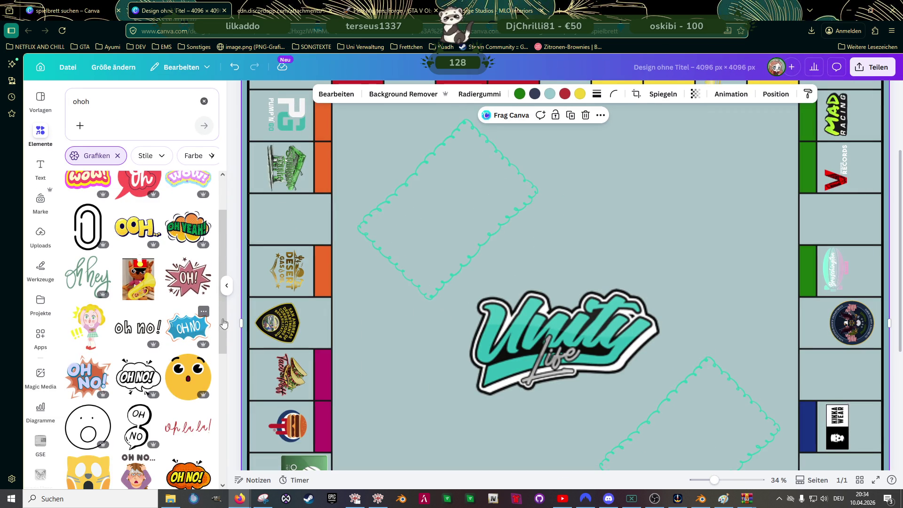
click(188, 328)
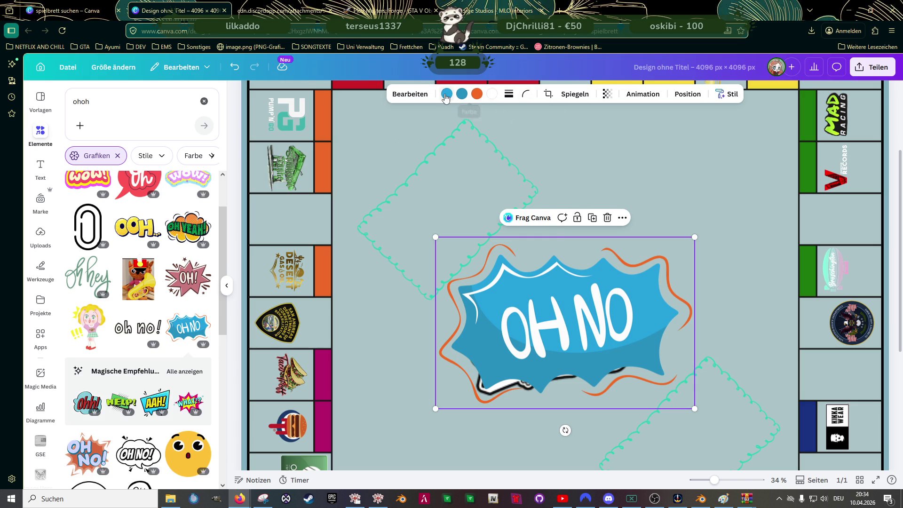
click(447, 94)
click(180, 163)
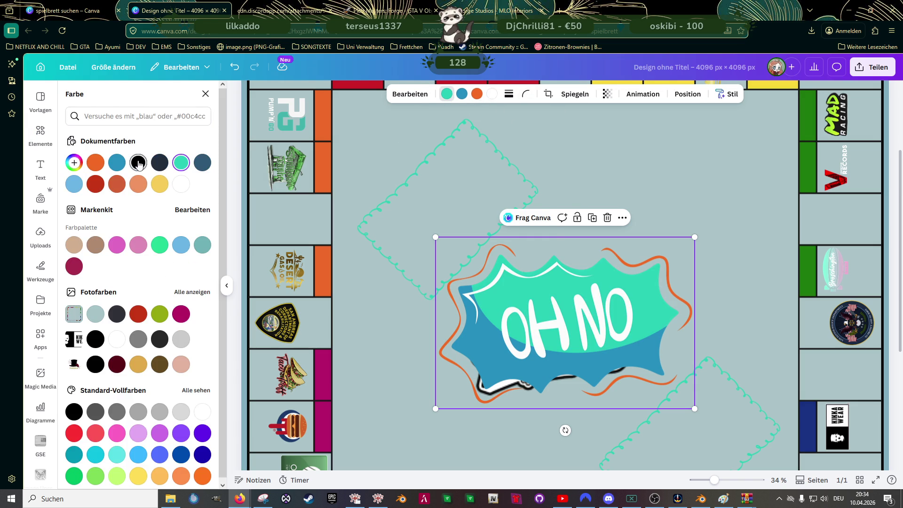
click(461, 94)
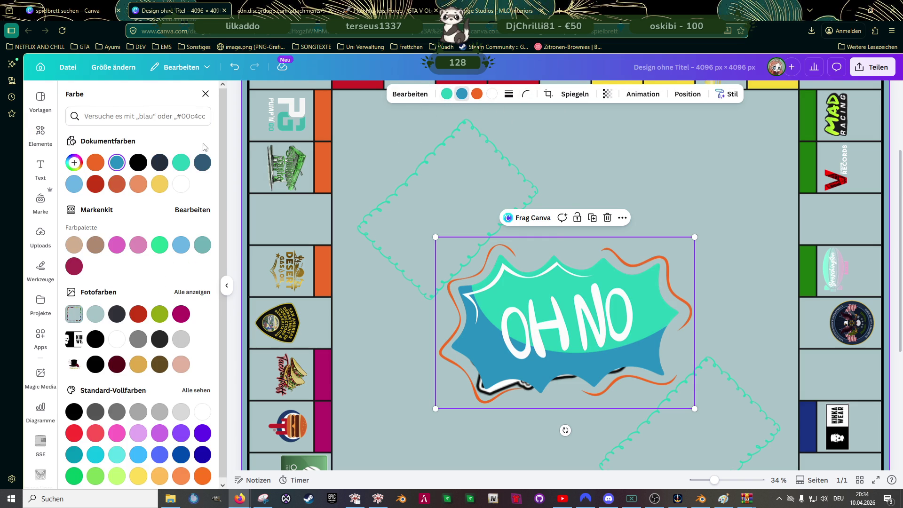
click(181, 163)
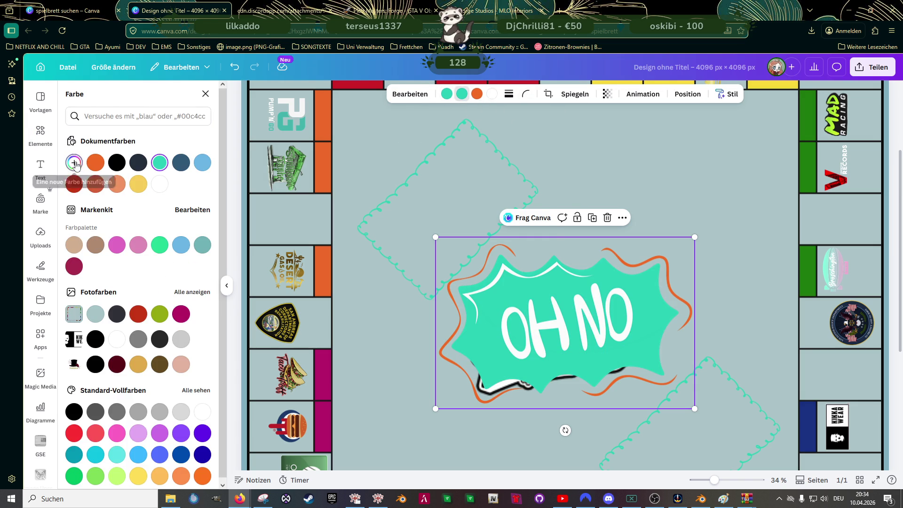
Try a custom dark teal then grey-teal for the lower part and light blue for the outline.
click(75, 163)
mouse_move(181, 198)
mouse_down()
mouse_move(170, 206)
mouse_move(197, 211)
mouse_move(195, 219)
mouse_up()
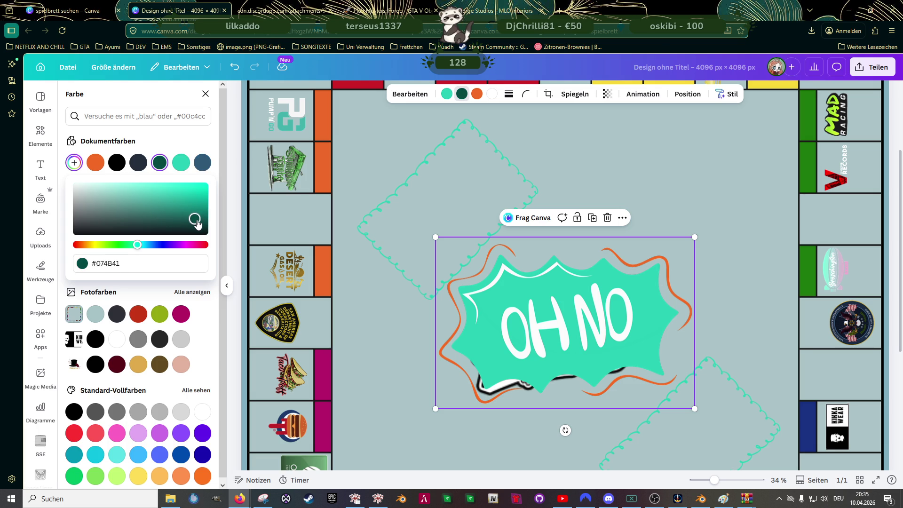
click(186, 150)
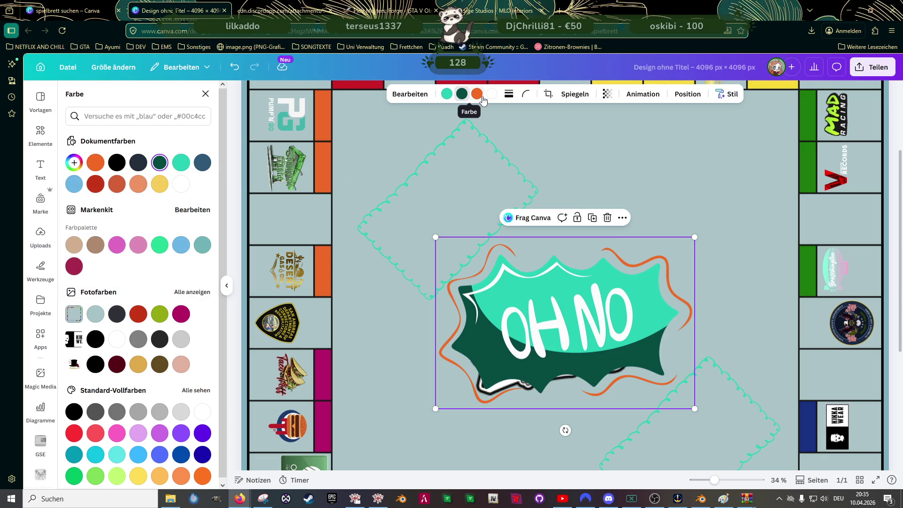
click(464, 93)
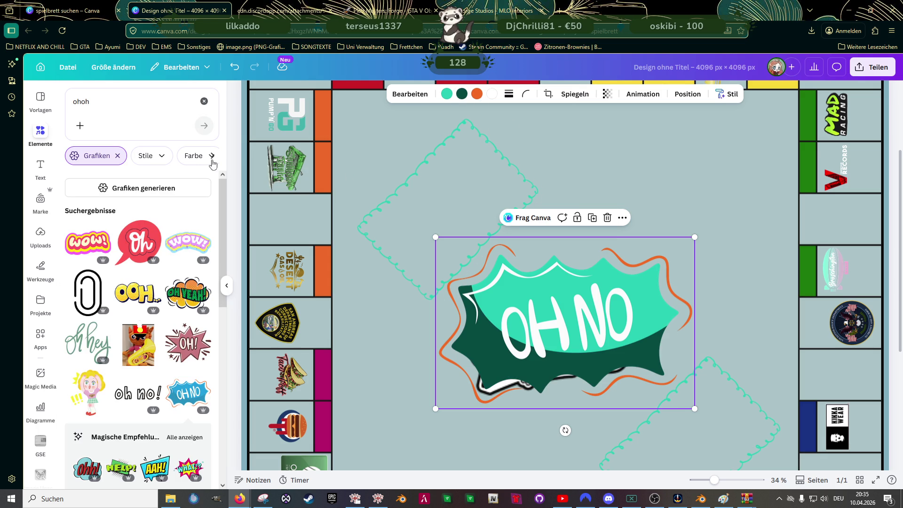
click(463, 94)
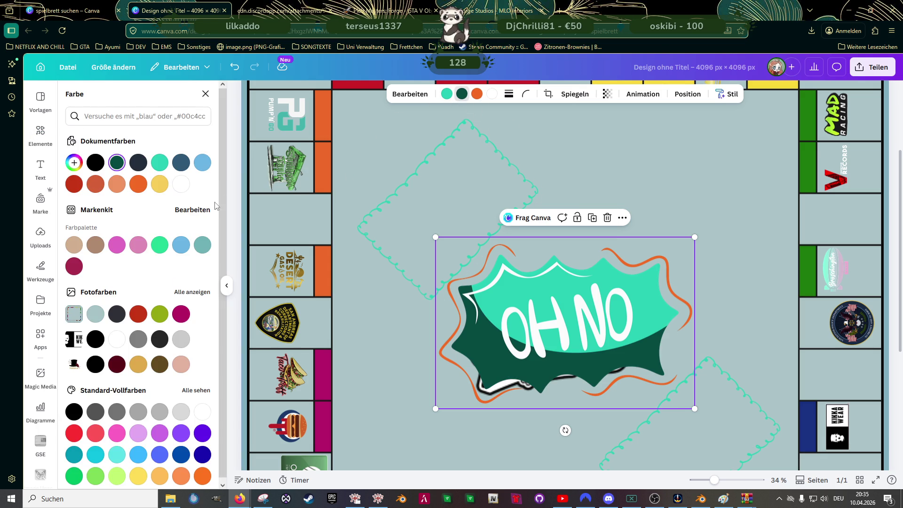
click(202, 245)
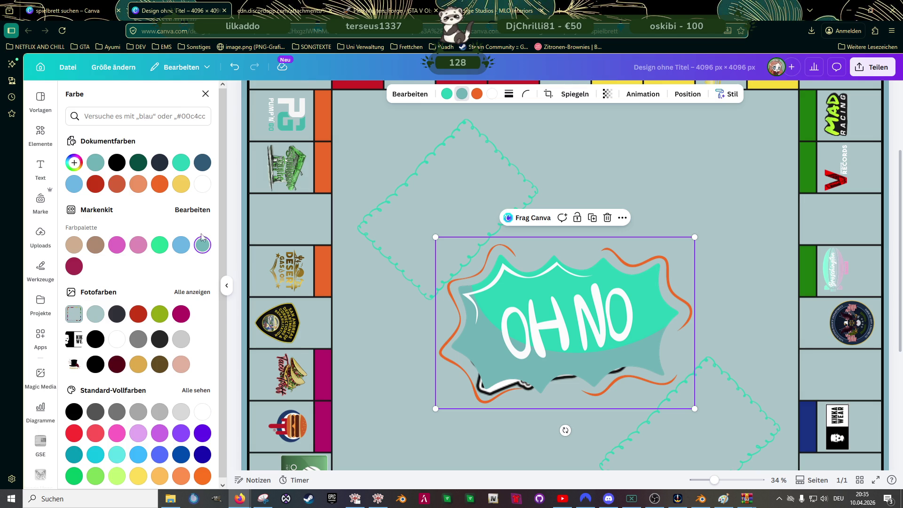
click(477, 94)
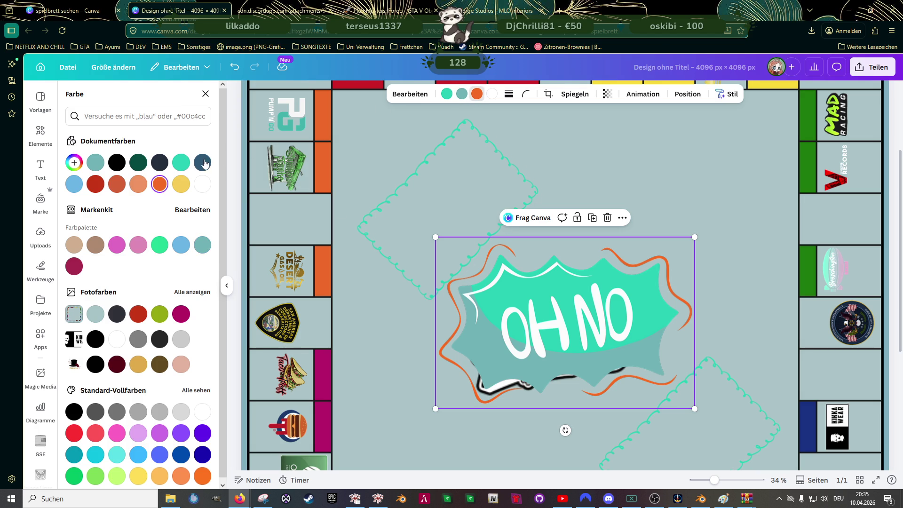
click(181, 245)
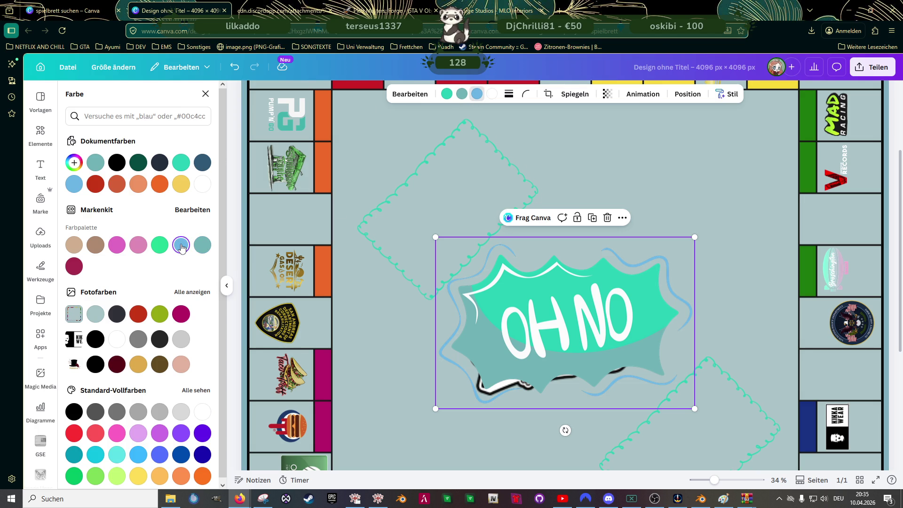
Cycle the top fill through teal and navy shades, settling on light blue.
click(447, 94)
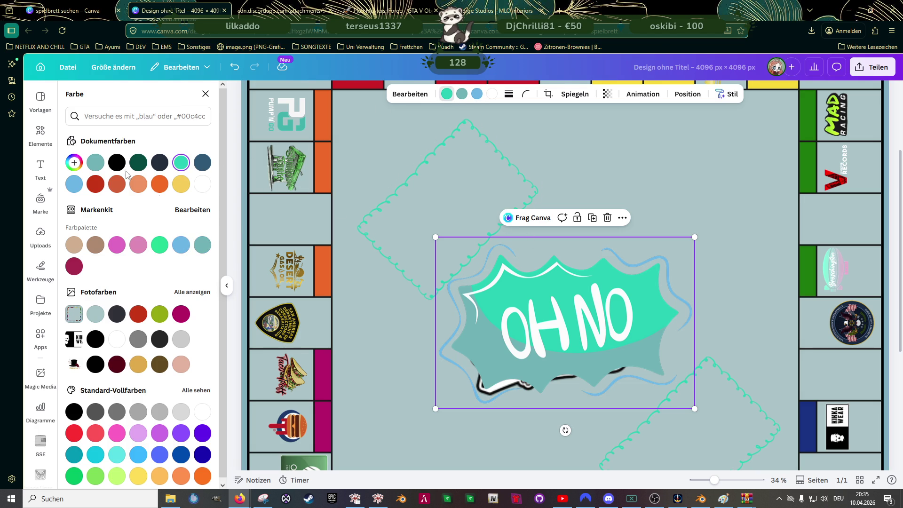
click(96, 163)
click(74, 185)
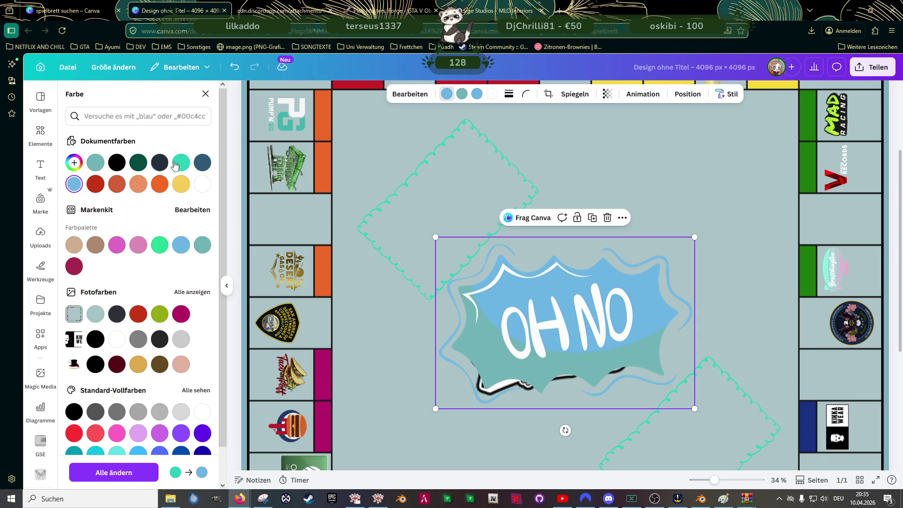
click(202, 163)
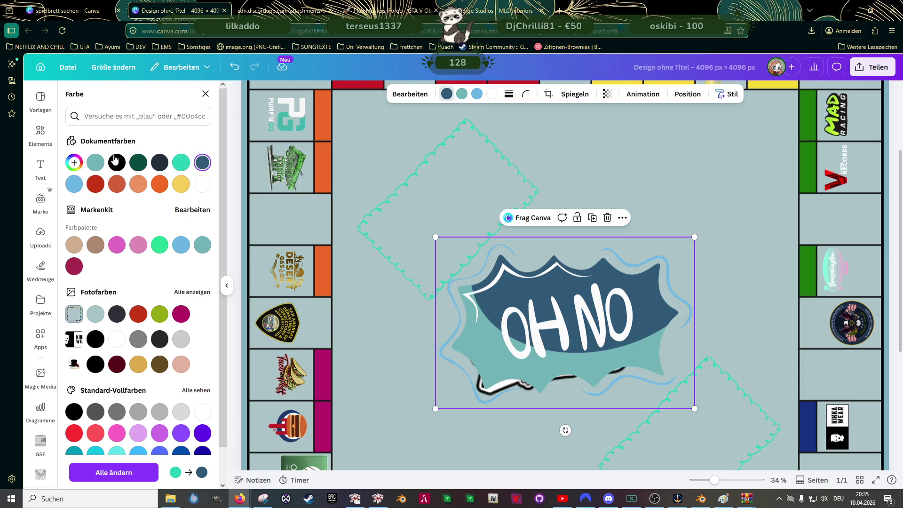
click(96, 163)
click(201, 245)
click(182, 245)
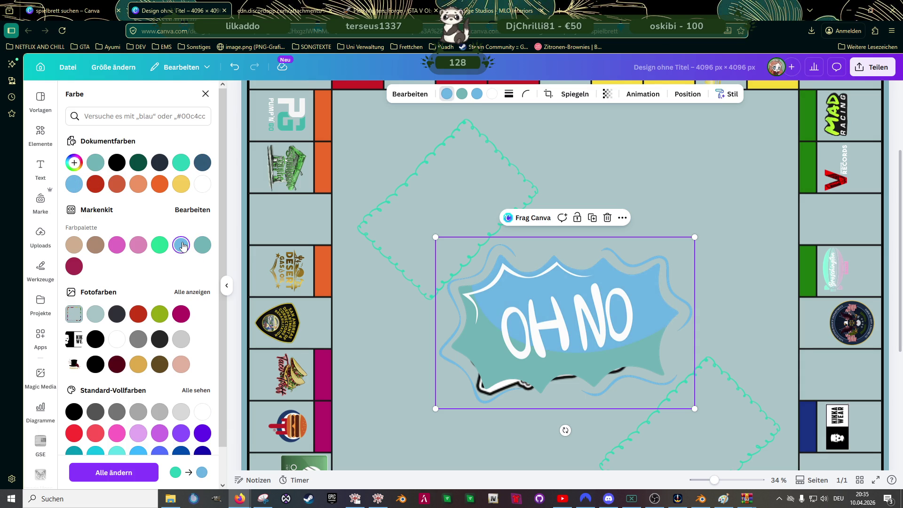
Make the lower part dark blue and the outline red, then shrink the sticker.
click(461, 94)
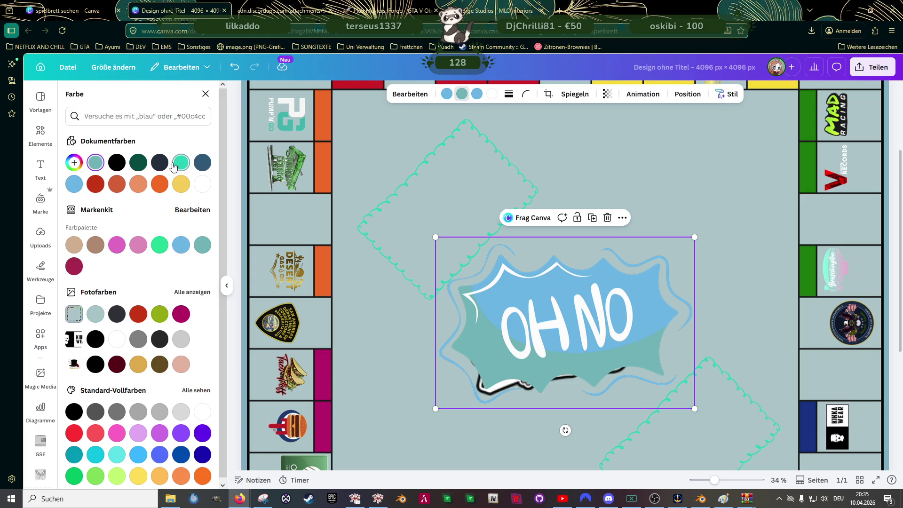
click(203, 163)
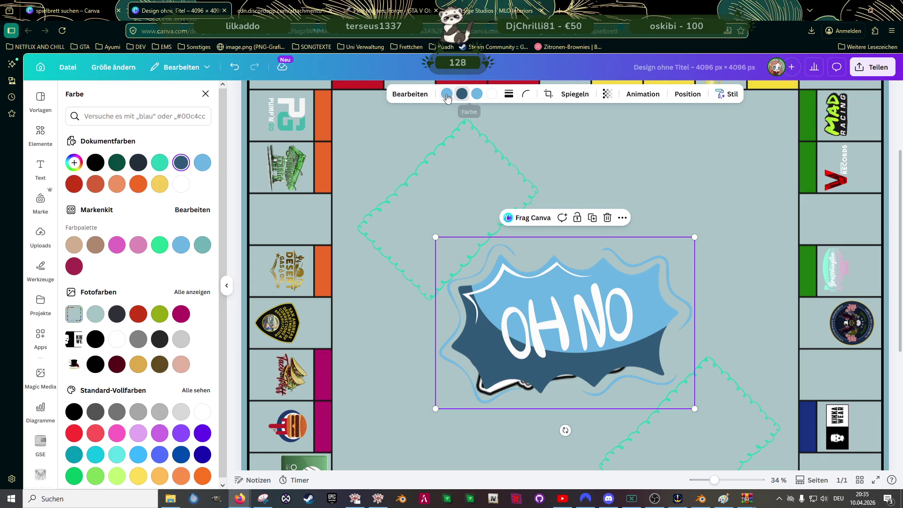
click(478, 94)
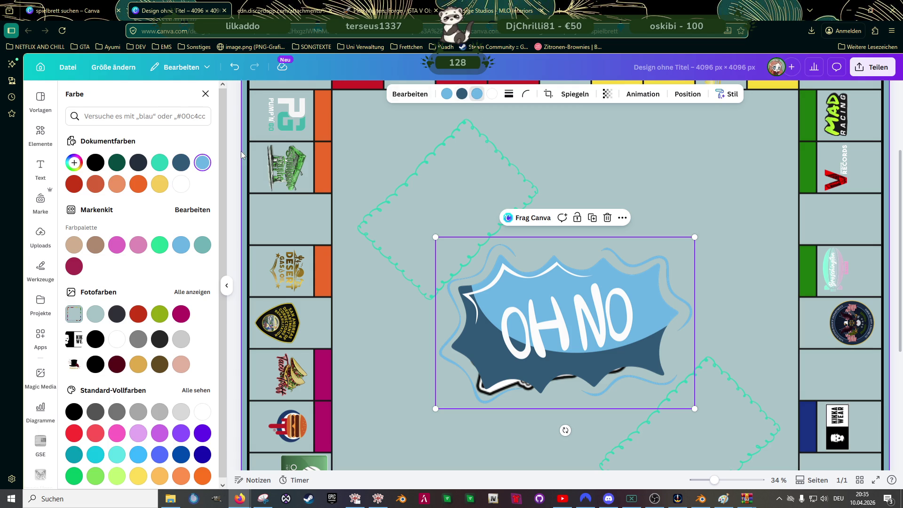
click(138, 315)
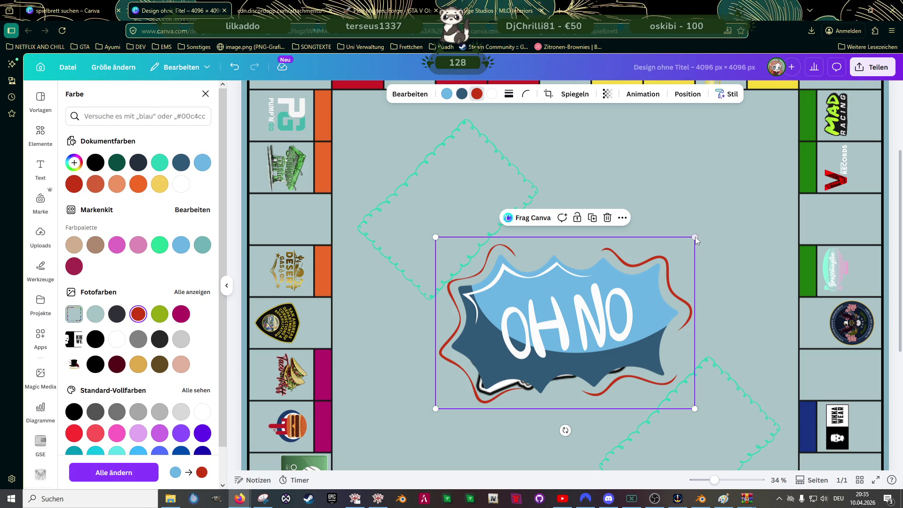
drag(694, 239, 534, 345)
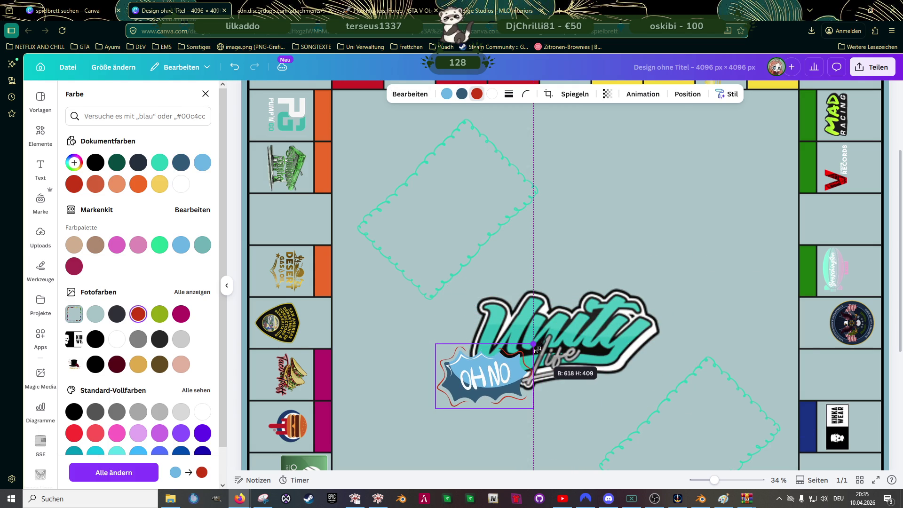
Move the OH NO sticker above right of the Unity Life logo and rotate it onto its side.
drag(492, 383, 654, 239)
drag(649, 291, 705, 242)
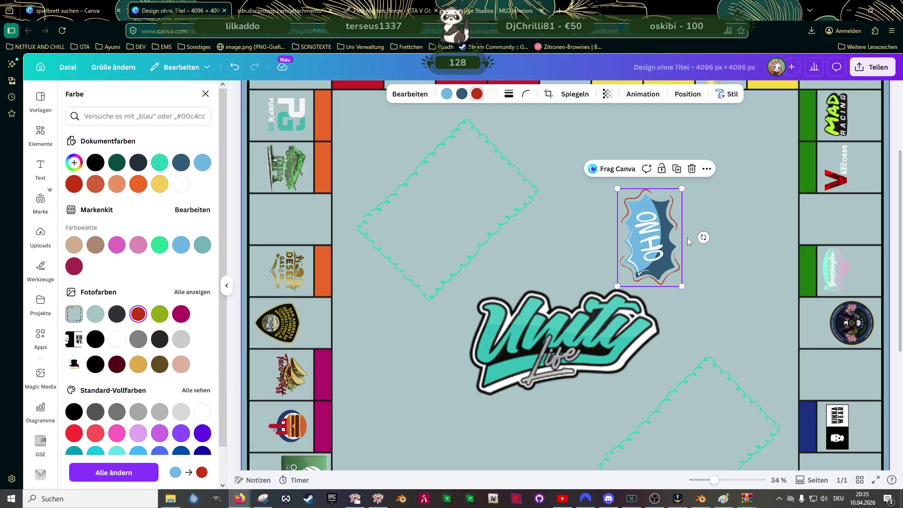
Try mint and grey-teal for the sticker's top fill and teal and light blue for the lower part.
click(447, 94)
click(160, 245)
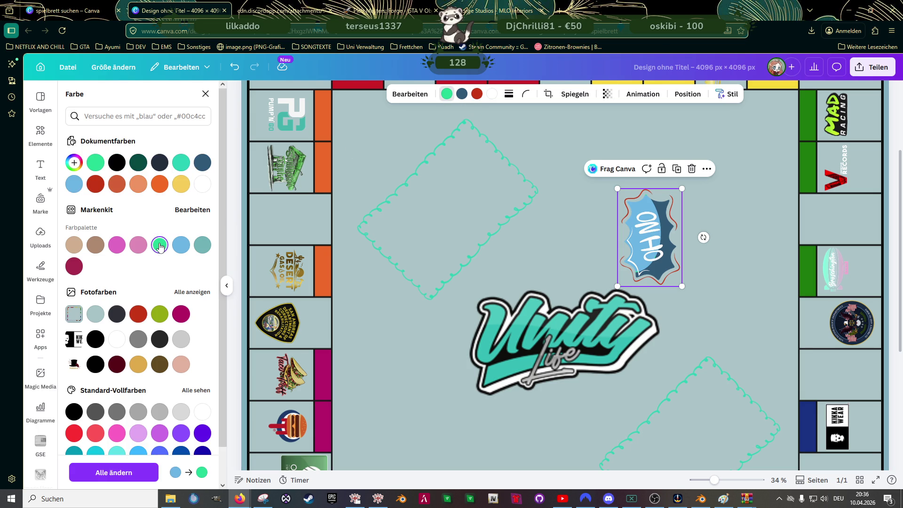
click(202, 245)
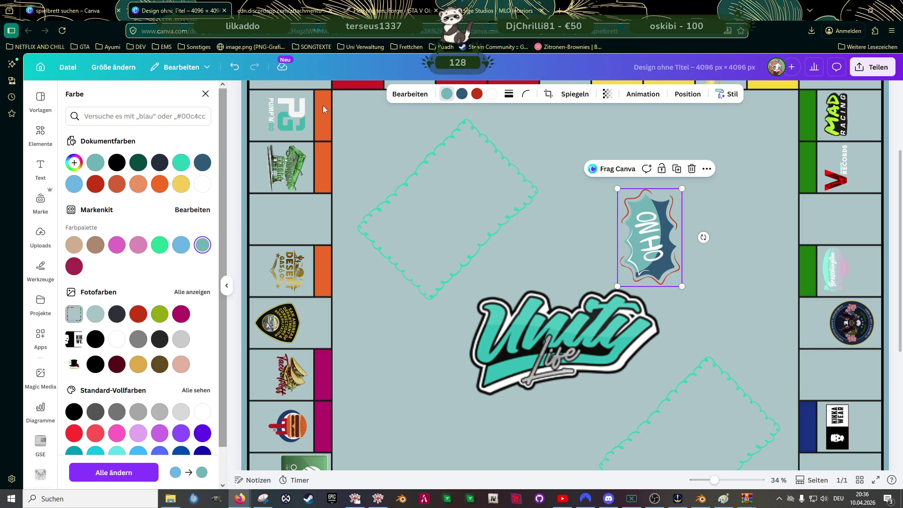
click(462, 94)
click(181, 163)
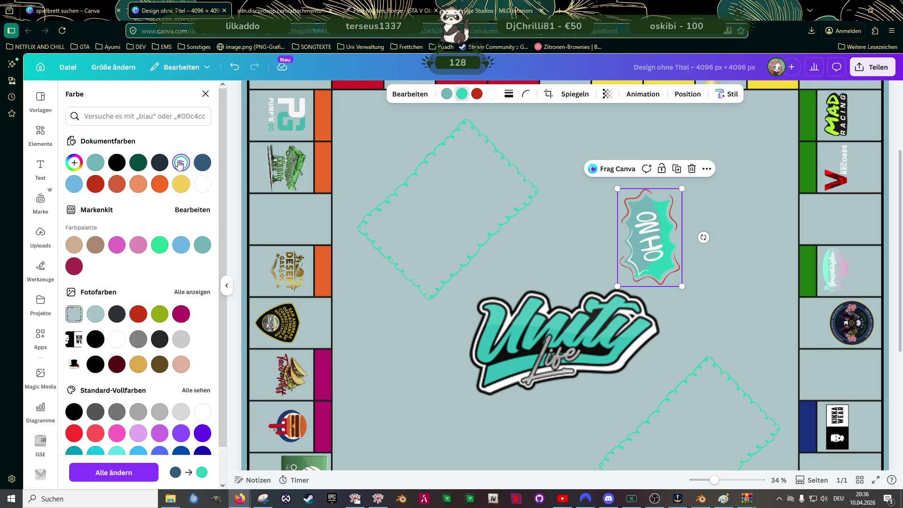
click(182, 246)
scroll(182, 256, down, 1)
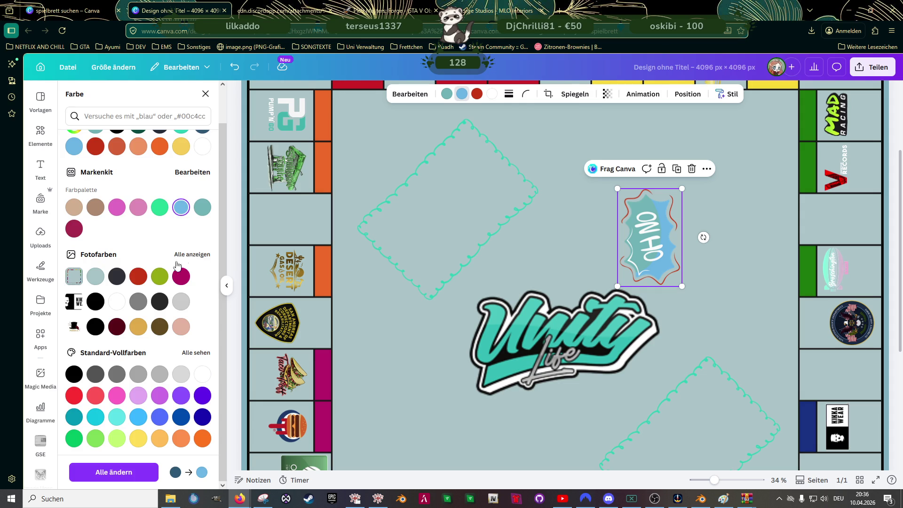
Pick a teal fill from Fotofarben and an orange outline, then shrink the sticker.
click(191, 255)
scroll(160, 300, down, 3)
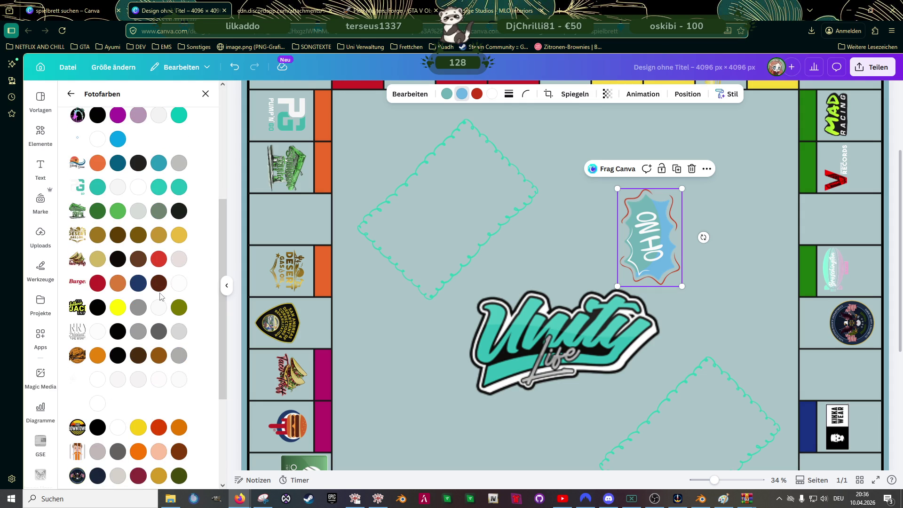
click(159, 187)
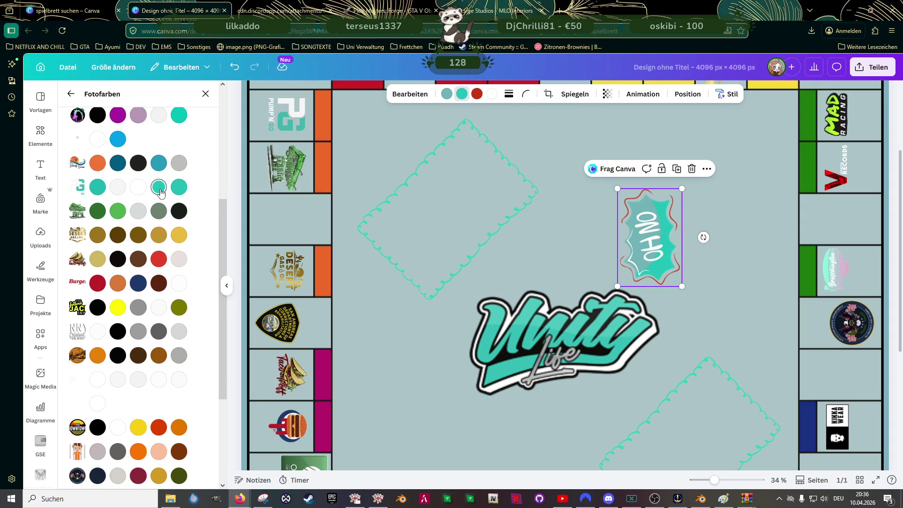
click(178, 187)
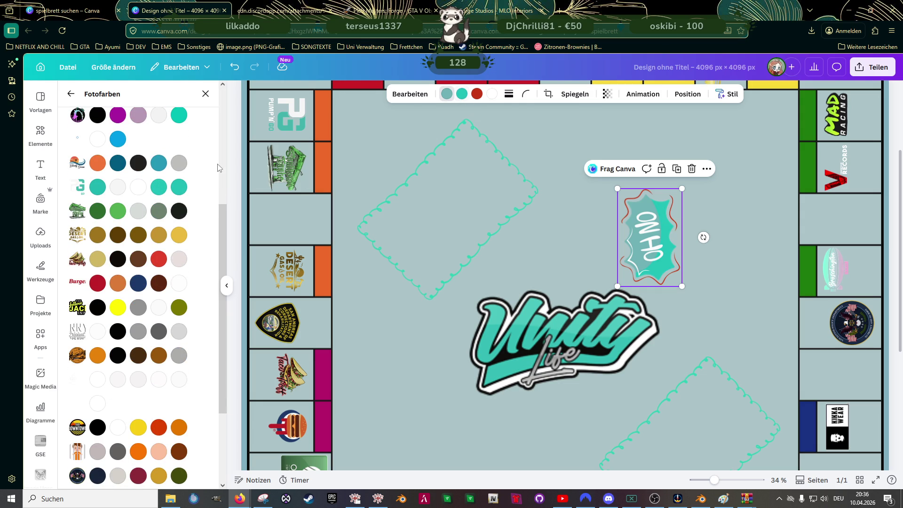
click(98, 188)
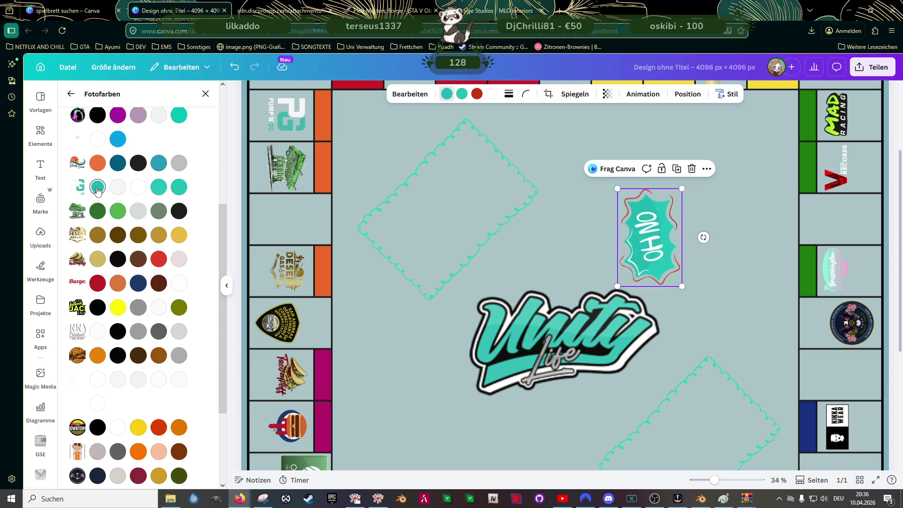
click(98, 163)
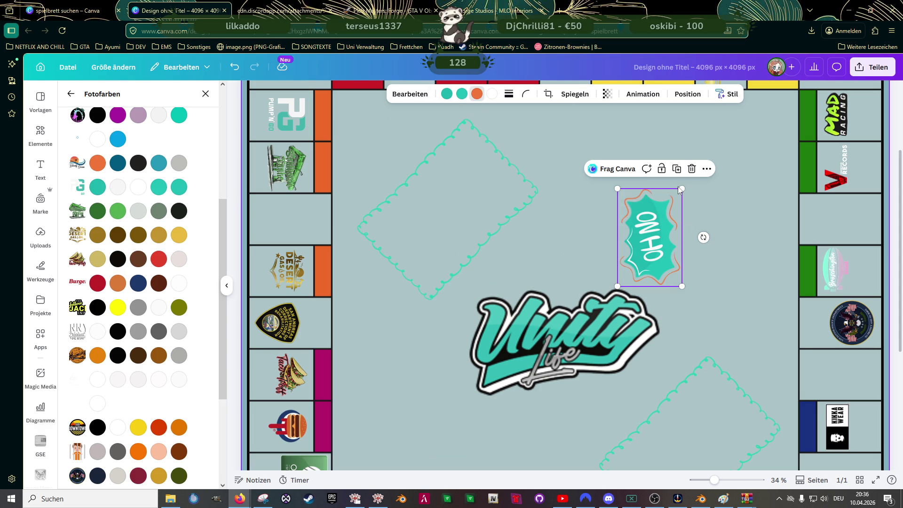
drag(682, 188, 657, 225)
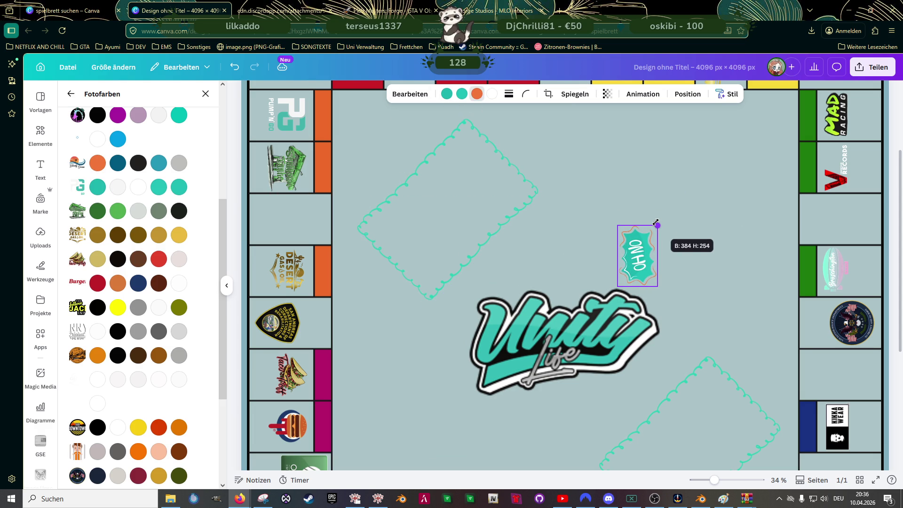
Move the OH NO sticker into the empty right-column tile and shrink it to fit.
drag(639, 256, 831, 373)
drag(853, 341, 829, 371)
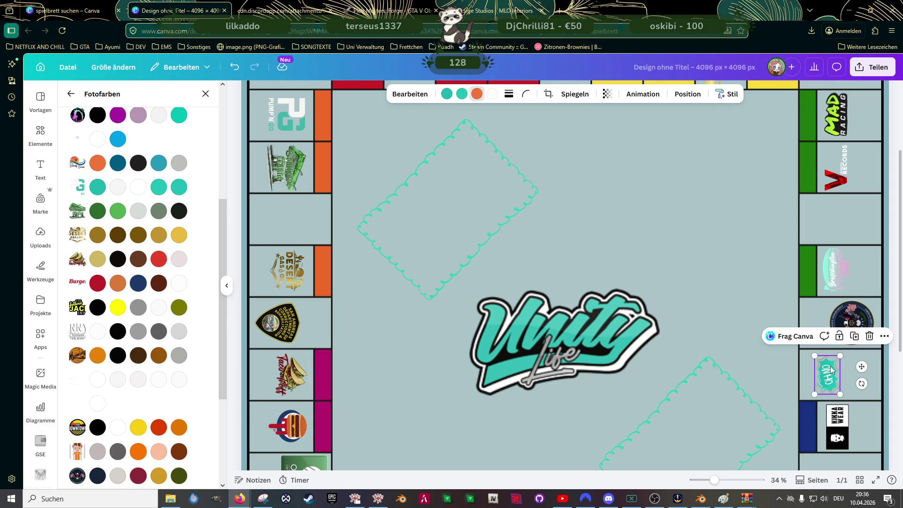
Delete the OH NO sticker, search 'fragezeichen' and add the red question-marks graphic.
key(Delete)
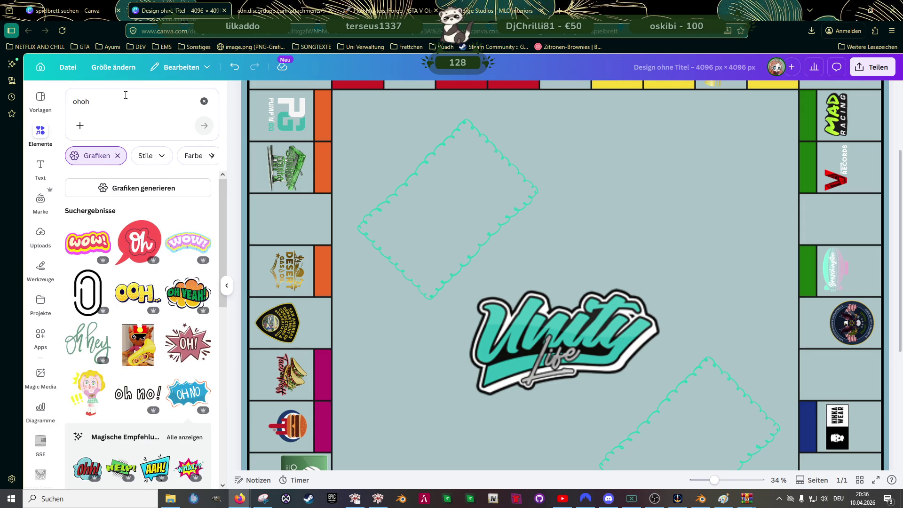
double_click(115, 104)
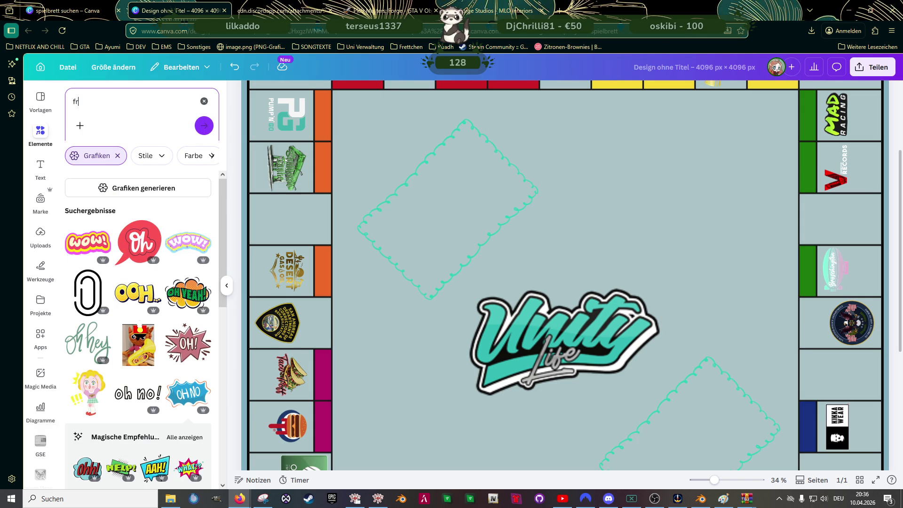
text(fragezeichen)
key(Return)
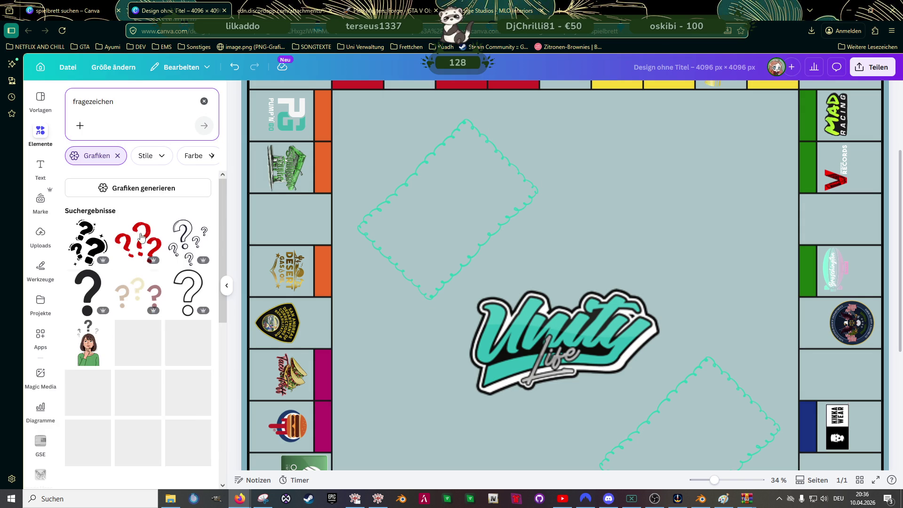
click(138, 242)
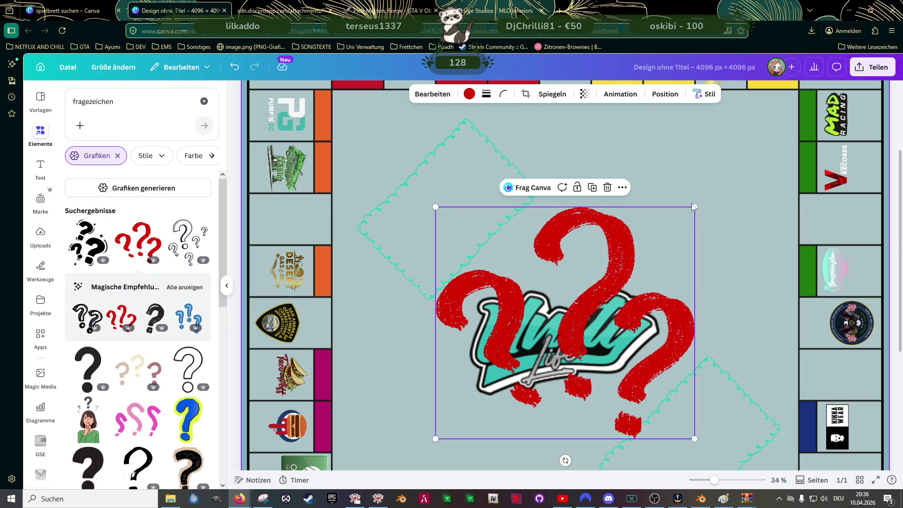
drag(433, 437, 458, 419)
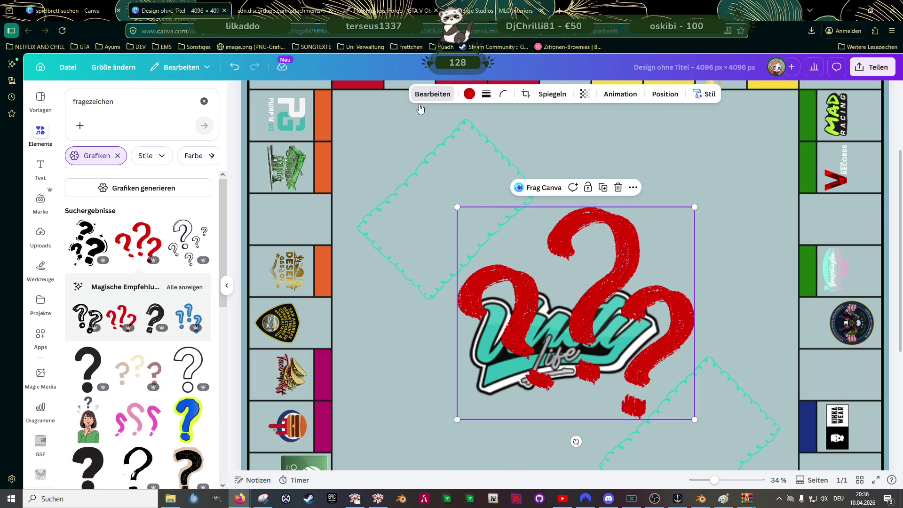
Discard the red question-marks graphic and add the cyan question mark over the board centre.
click(433, 94)
click(117, 167)
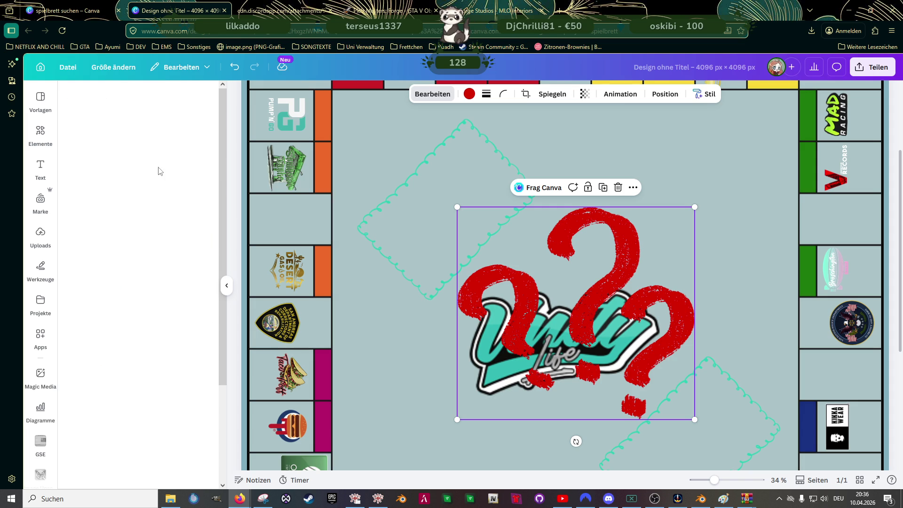
click(73, 93)
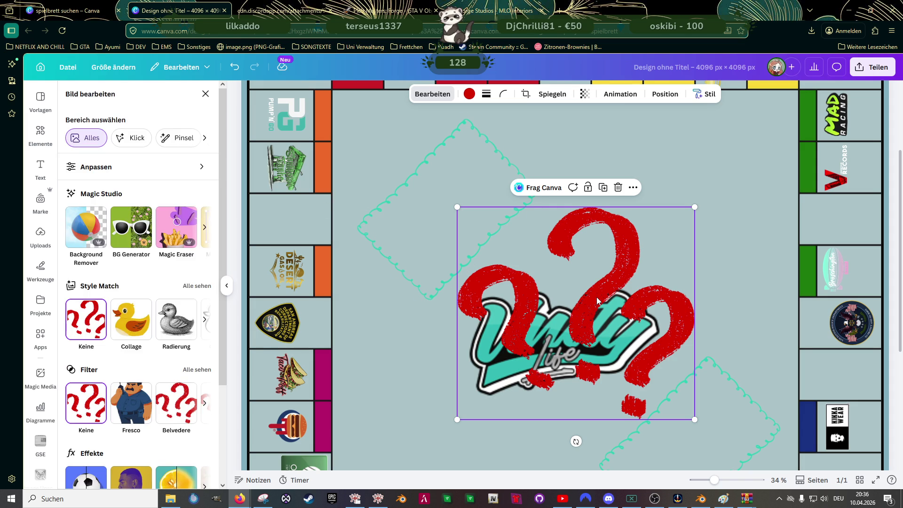
key(Delete)
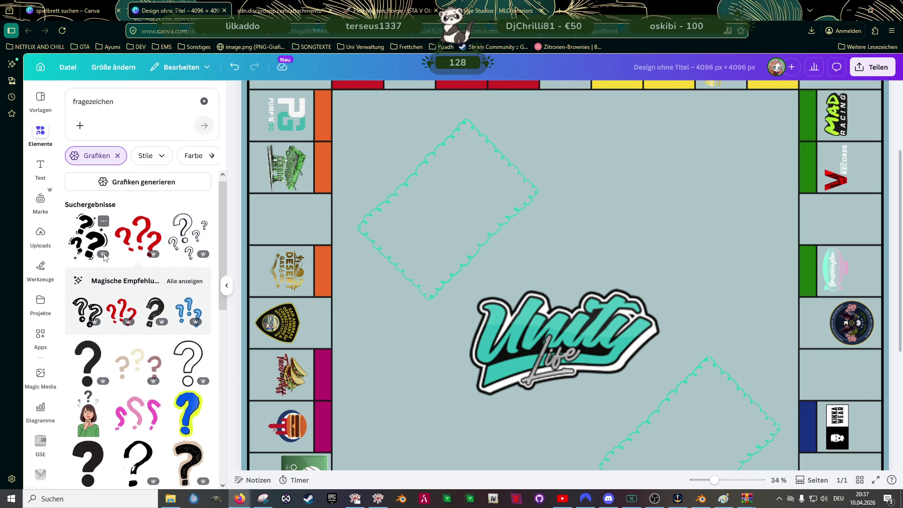
scroll(105, 292, down, 2)
scroll(99, 339, down, 2)
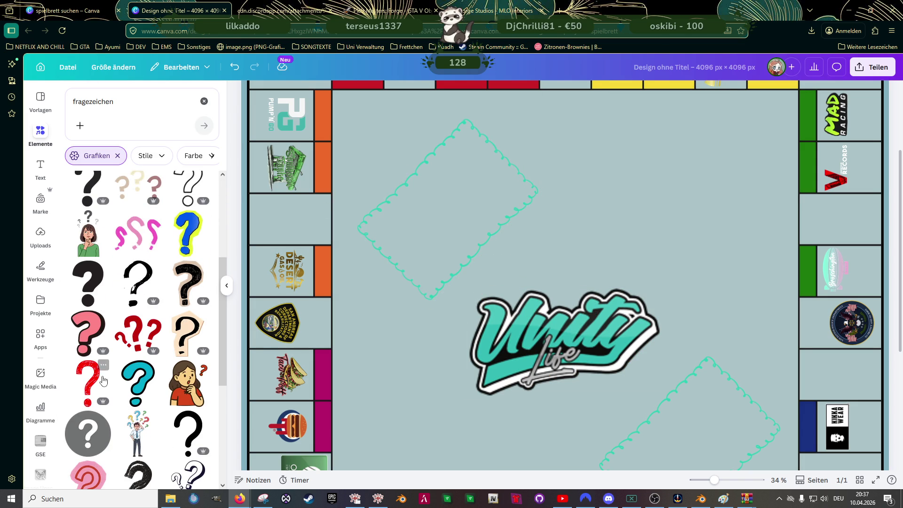
click(138, 384)
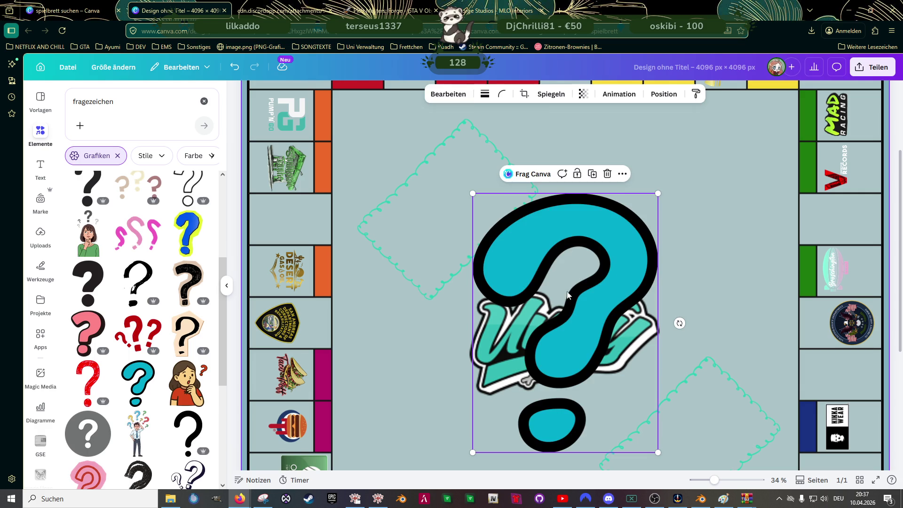
Recolour the question mark's fill to the Unity Life logo's teal from the photo colours.
click(478, 94)
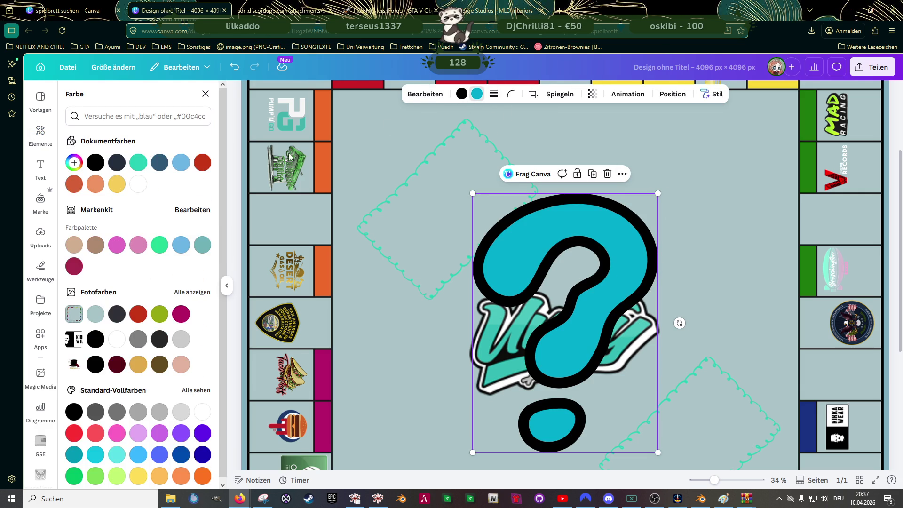
scroll(169, 254, down, 1)
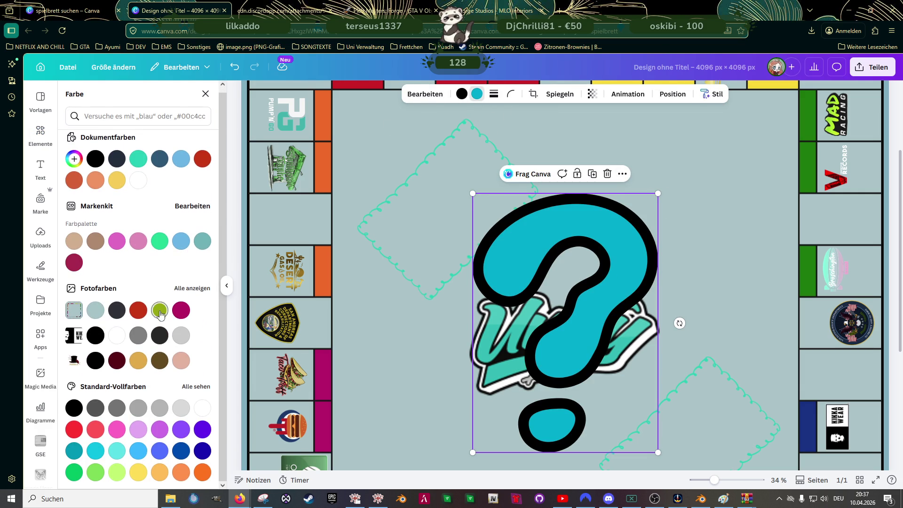
click(191, 288)
scroll(149, 339, down, 3)
scroll(150, 361, down, 3)
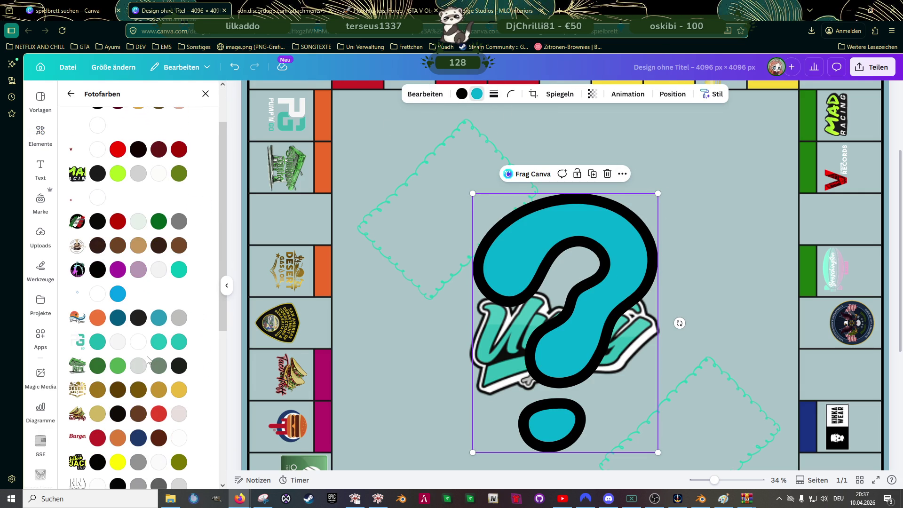
click(178, 342)
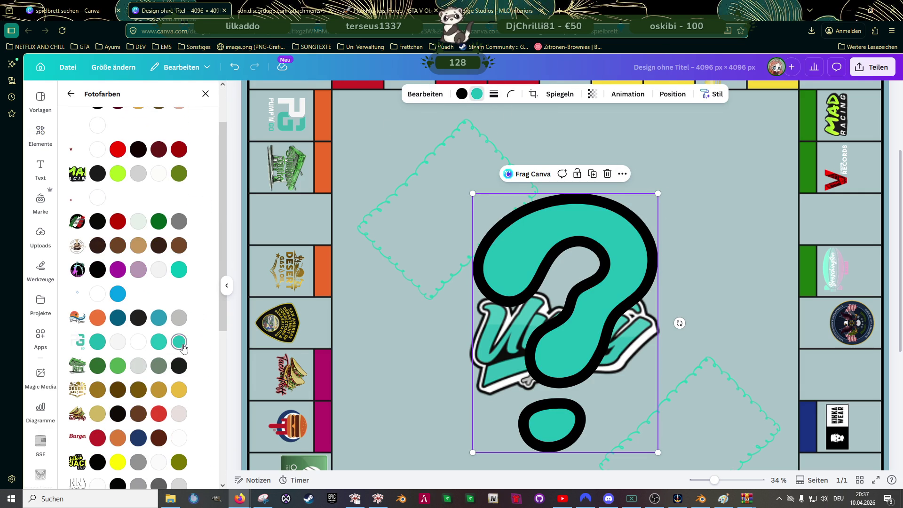
Shrink the teal question mark to tile size and turn it sideways.
drag(658, 194, 557, 297)
drag(523, 367, 581, 235)
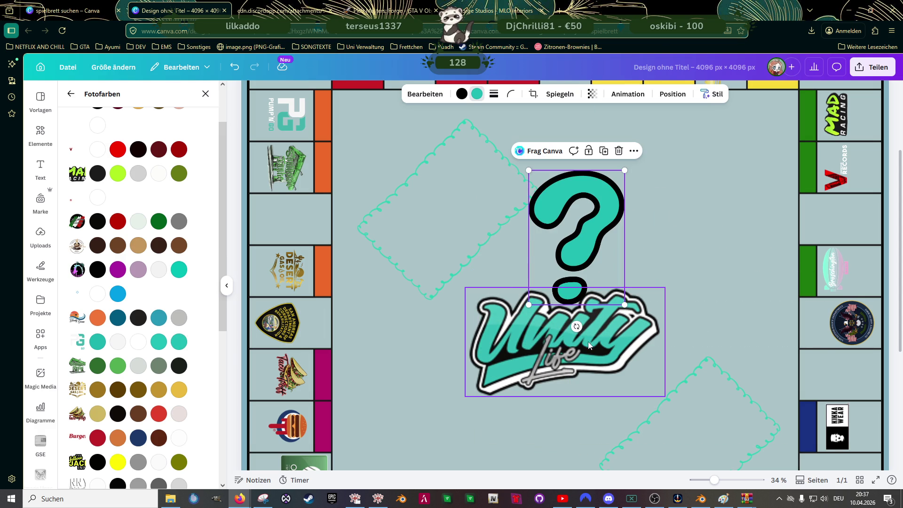
drag(576, 327, 649, 235)
drag(644, 190, 584, 234)
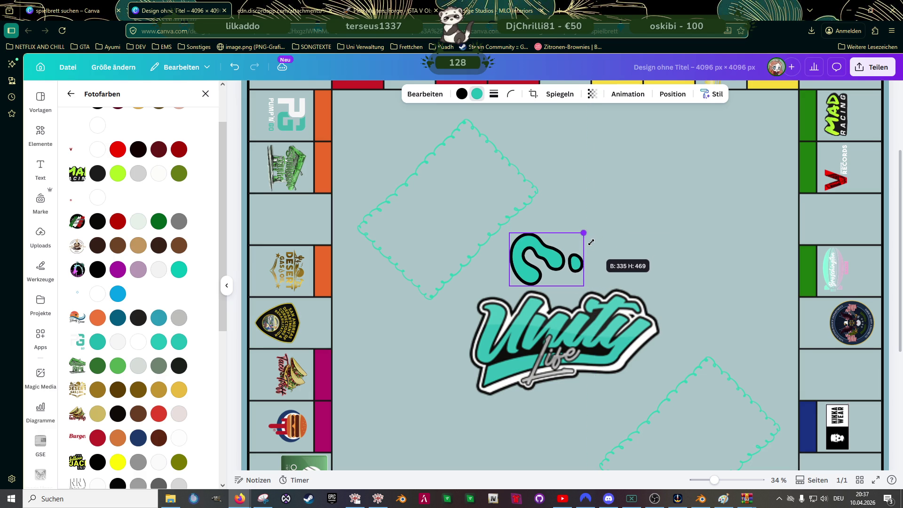
Move the sideways question mark into an empty right-column tile.
mouse_move(547, 257)
mouse_down()
mouse_move(812, 382)
mouse_move(813, 369)
mouse_move(851, 370)
mouse_up()
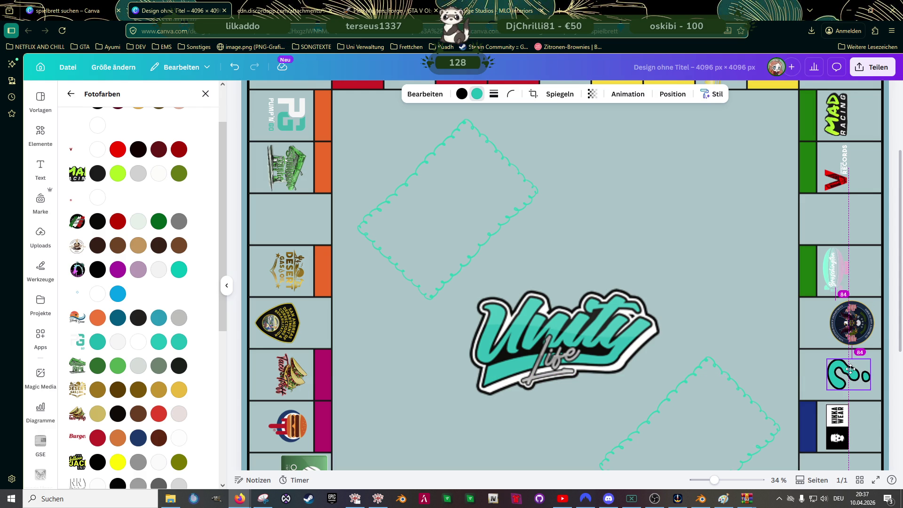
mouse_move(851, 369)
mouse_down()
mouse_move(830, 367)
mouse_move(823, 351)
mouse_move(845, 368)
mouse_up()
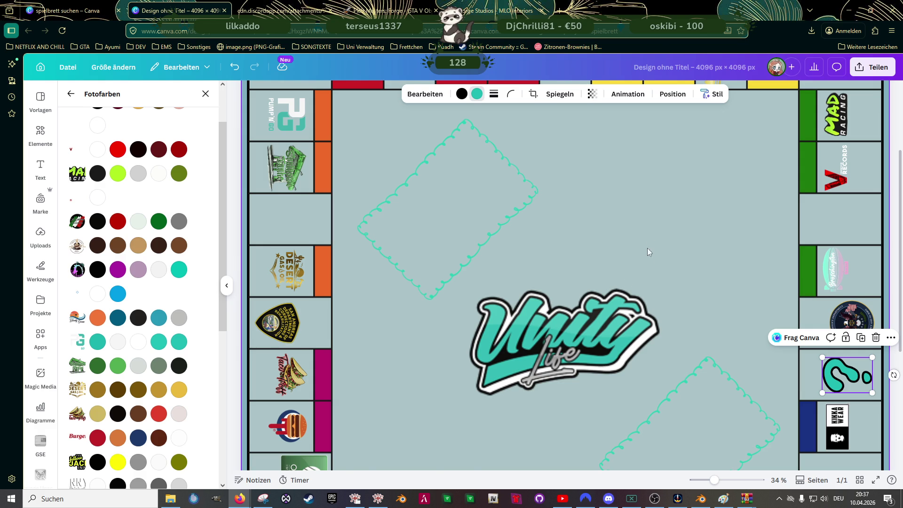
scroll(645, 256, down, 3)
scroll(654, 230, down, 2)
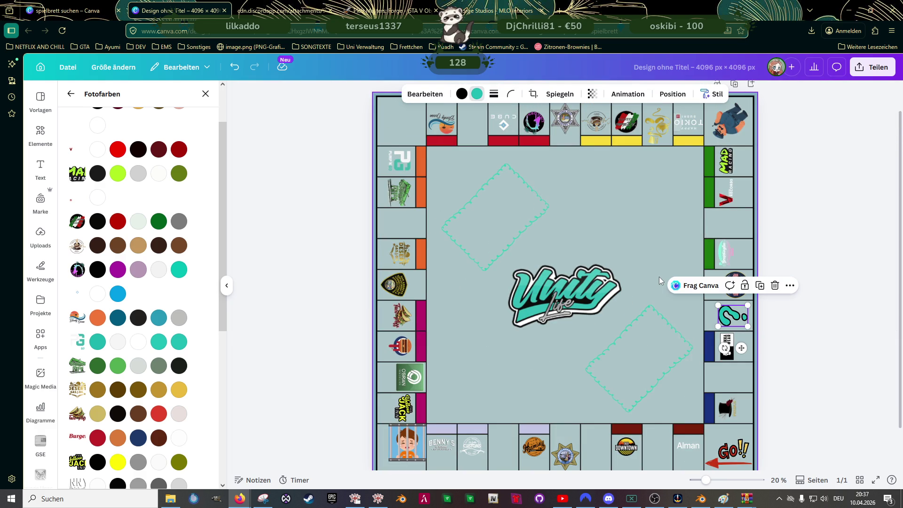
Duplicate the question mark and place the copy in a bottom-row tile.
key(ctrl+d)
mouse_move(727, 324)
mouse_down()
mouse_move(510, 378)
mouse_move(504, 409)
mouse_up()
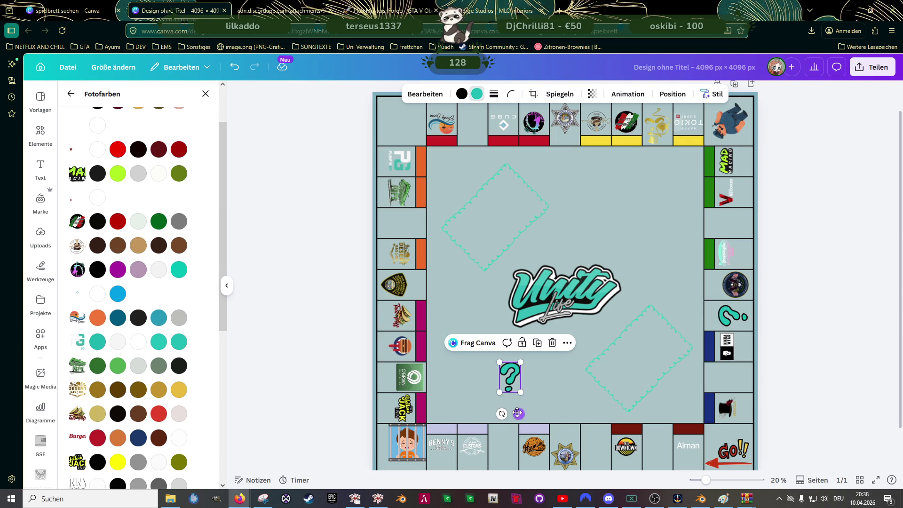
drag(510, 377, 506, 423)
scroll(513, 423, down, 1)
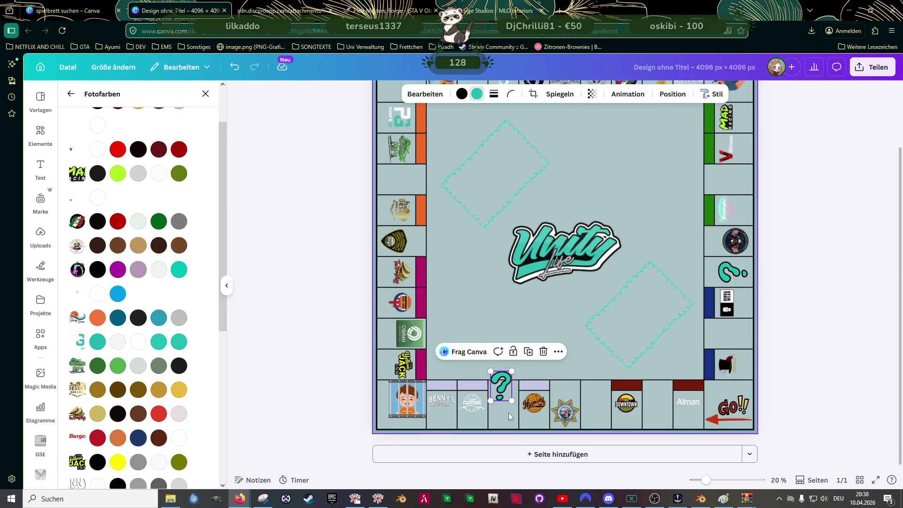
drag(501, 385, 505, 404)
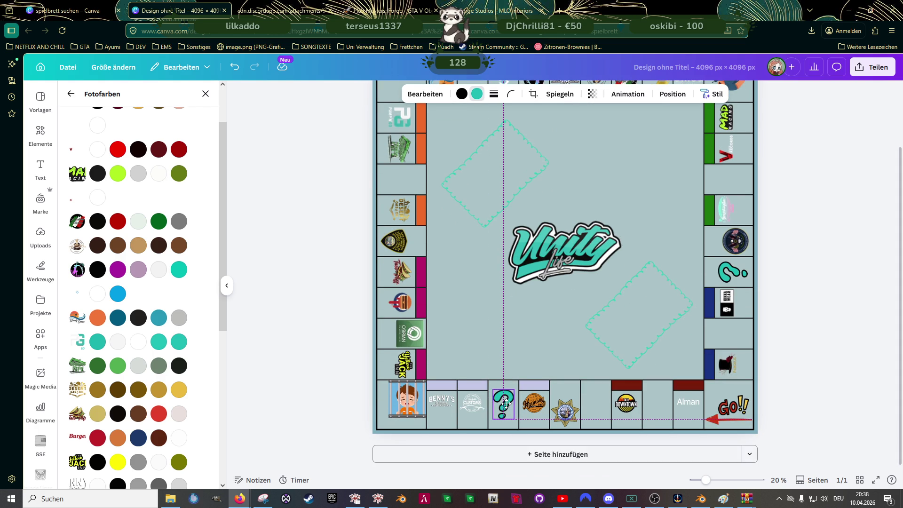
drag(506, 404, 471, 233)
Make another copy, turn it upside down and place it in a top-row tile.
click(532, 373)
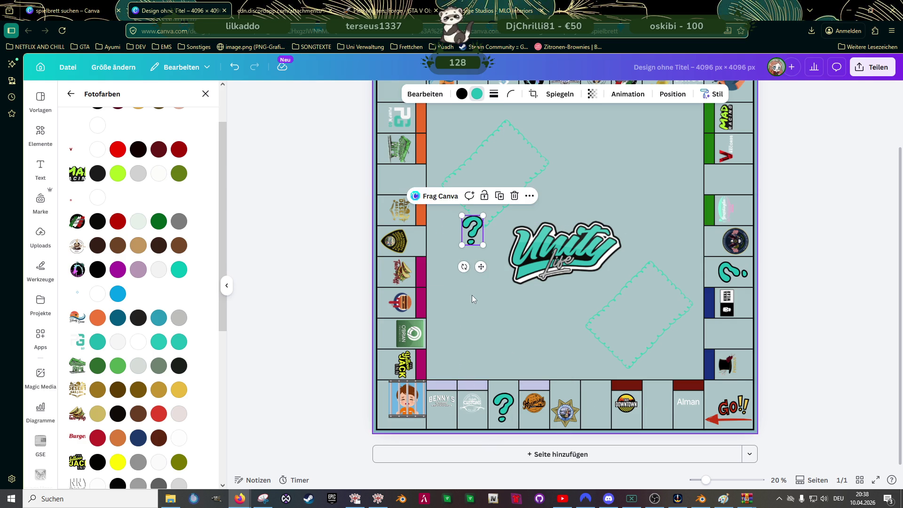
scroll(471, 296, up, 3)
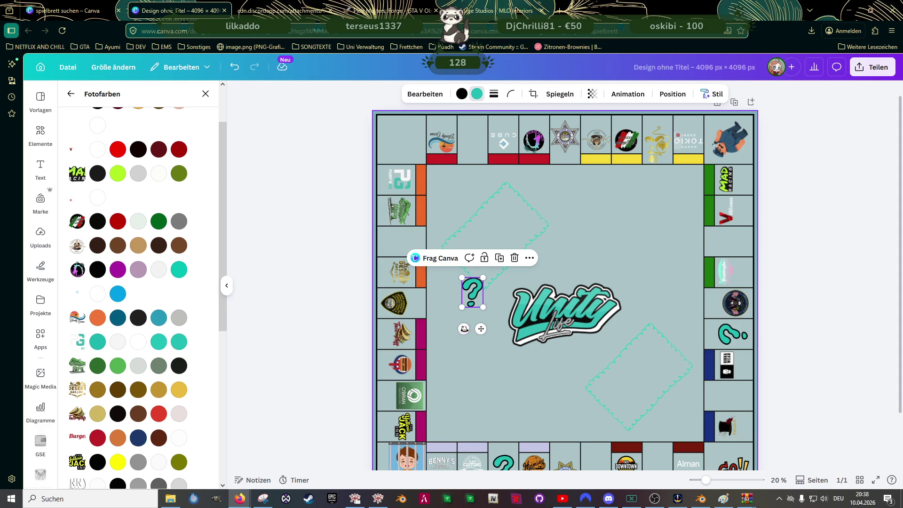
drag(464, 328, 482, 219)
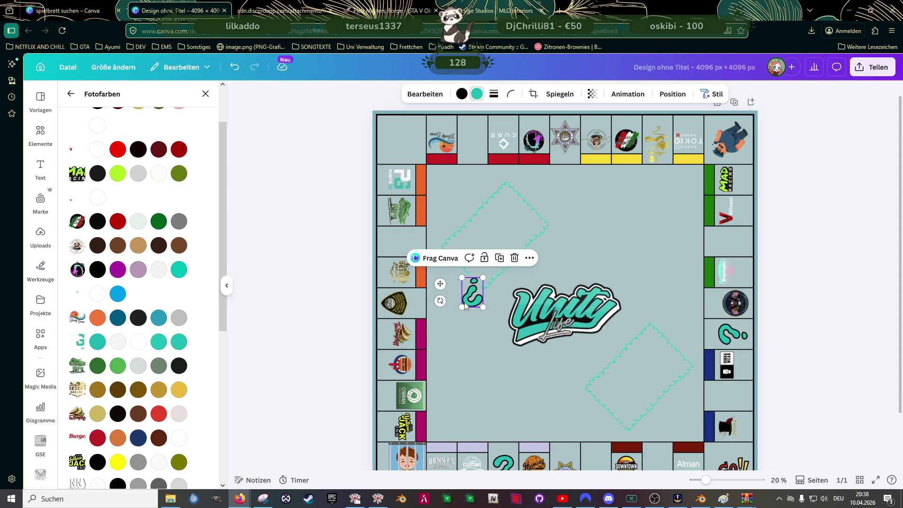
mouse_move(473, 291)
mouse_down()
mouse_move(473, 137)
mouse_move(444, 131)
mouse_up()
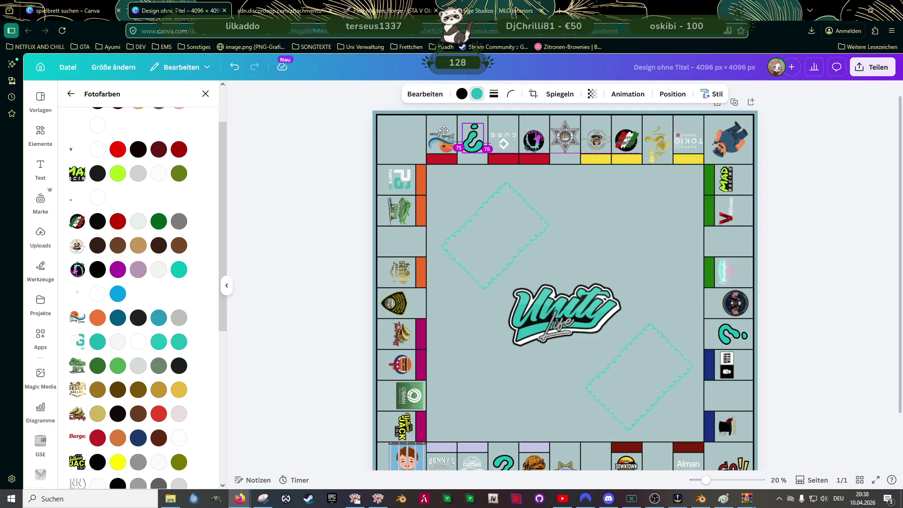
drag(459, 183, 459, 183)
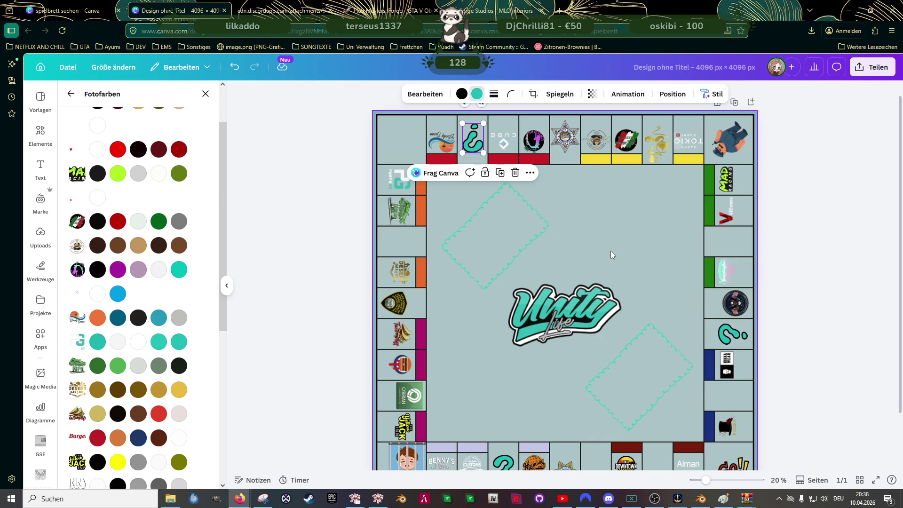
Leave the colour panel and search Elemente graphics for 'geldsack' money bags.
click(71, 93)
click(111, 117)
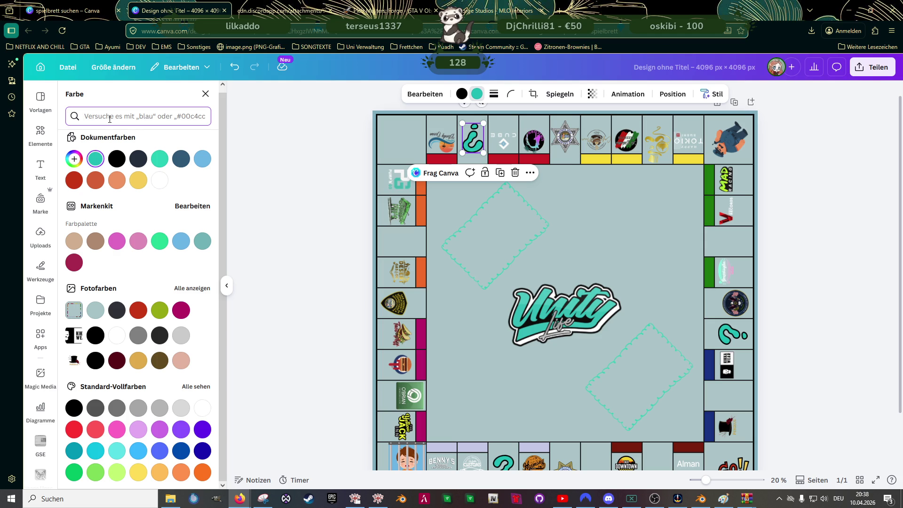
text(geldbeutel)
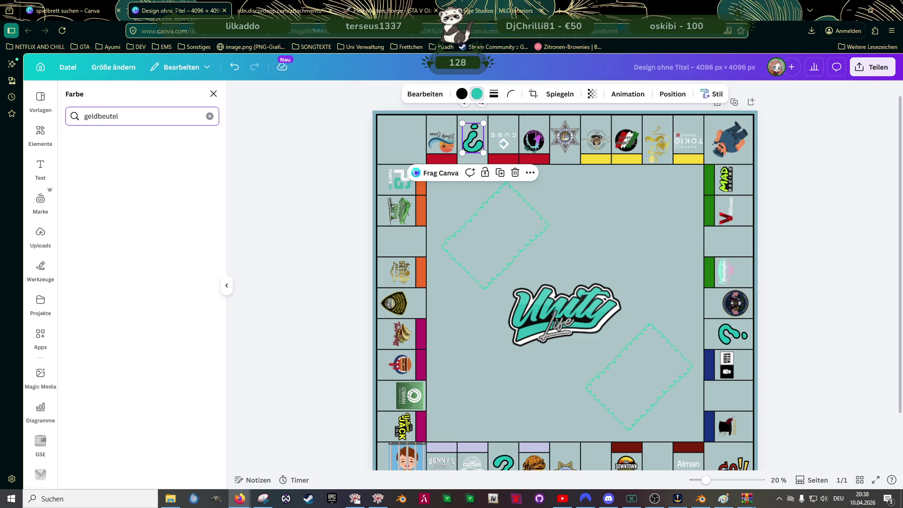
click(40, 135)
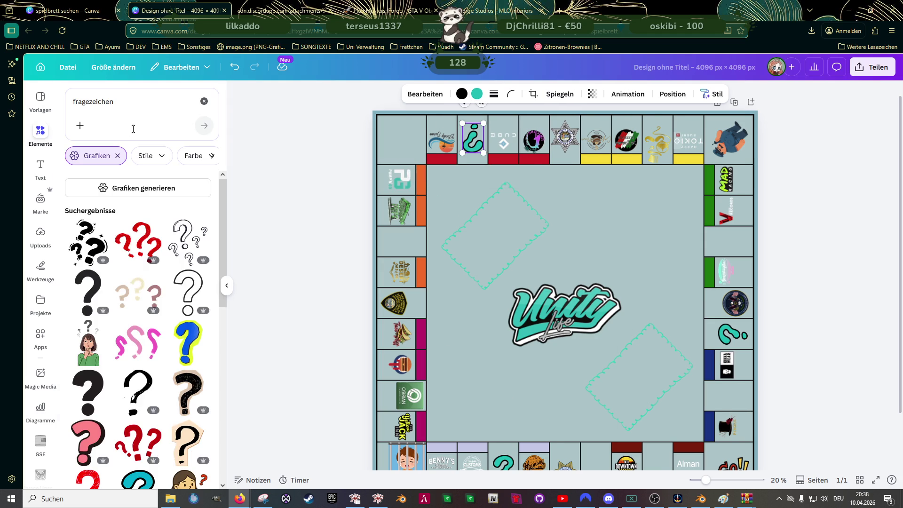
click(121, 102)
key(ctrl+a)
text(gelb)
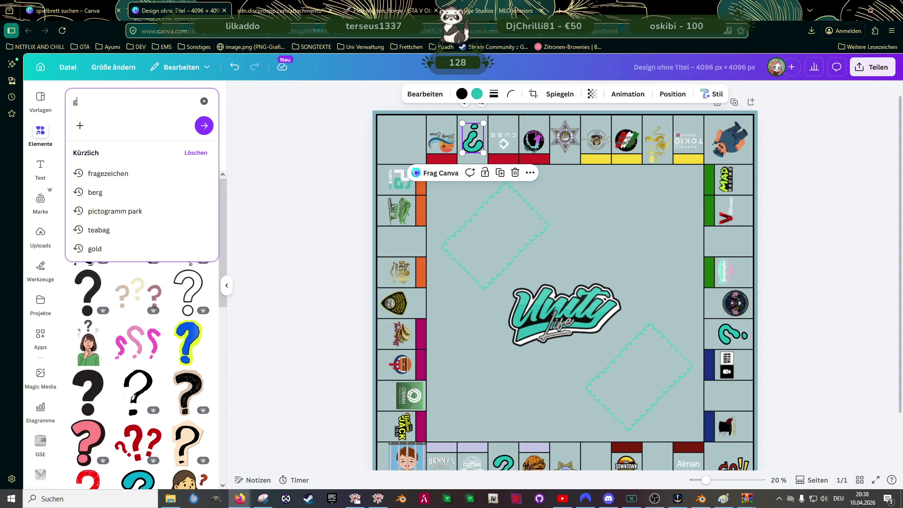
key(BackSpace)
text(dsack)
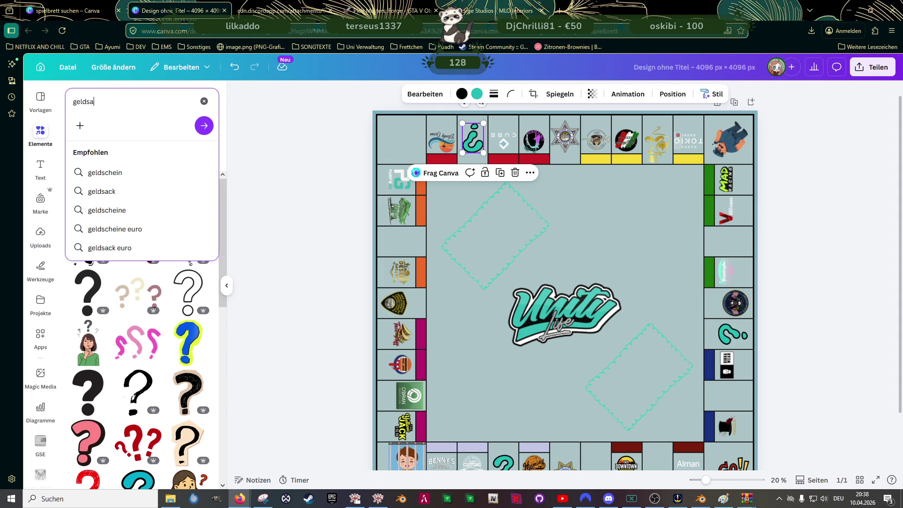
key(Return)
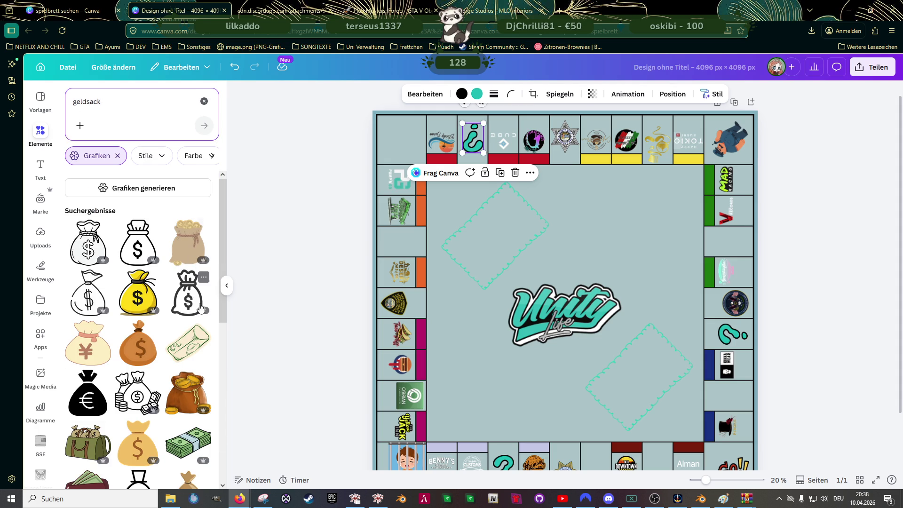
scroll(199, 326, down, 3)
scroll(200, 326, down, 2)
scroll(200, 326, down, 3)
scroll(199, 326, down, 2)
scroll(199, 326, down, 3)
scroll(200, 326, down, 3)
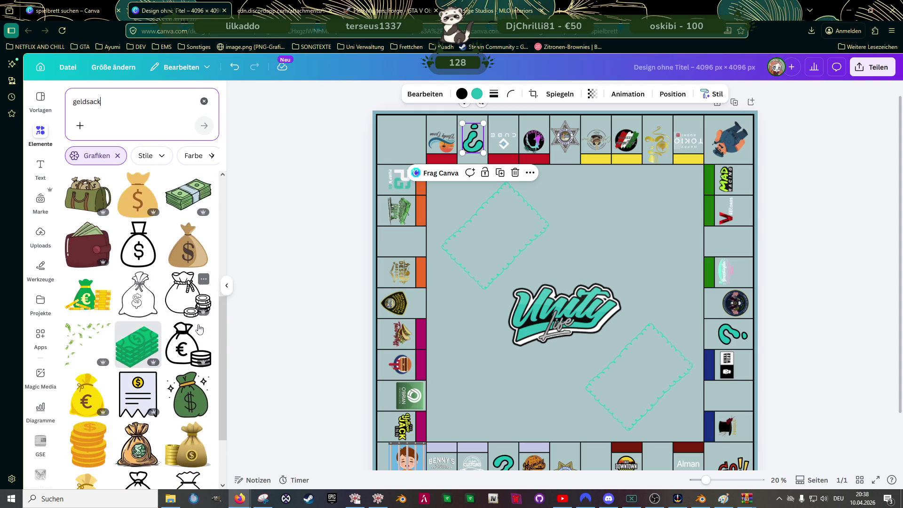
scroll(200, 326, down, 3)
scroll(199, 326, up, 3)
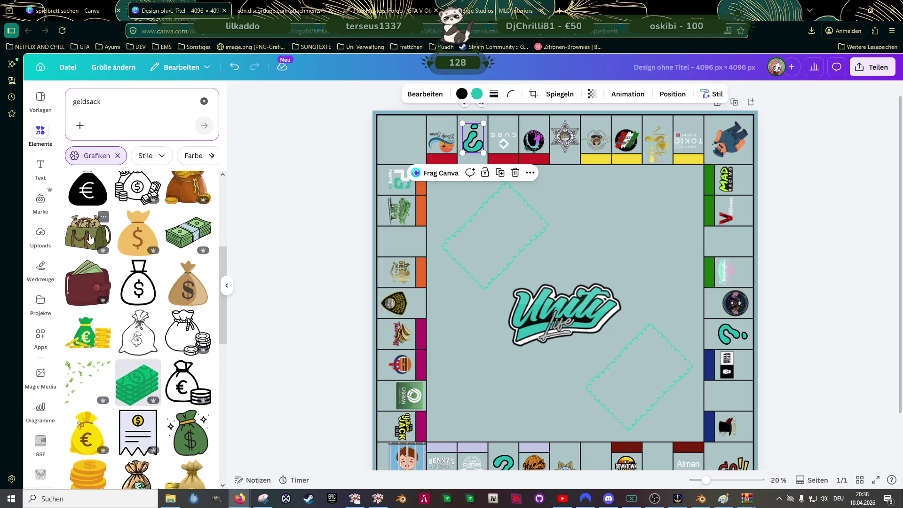
Add the green duffel bag, then the similar red money suitcase and move it below the centre logo.
click(88, 236)
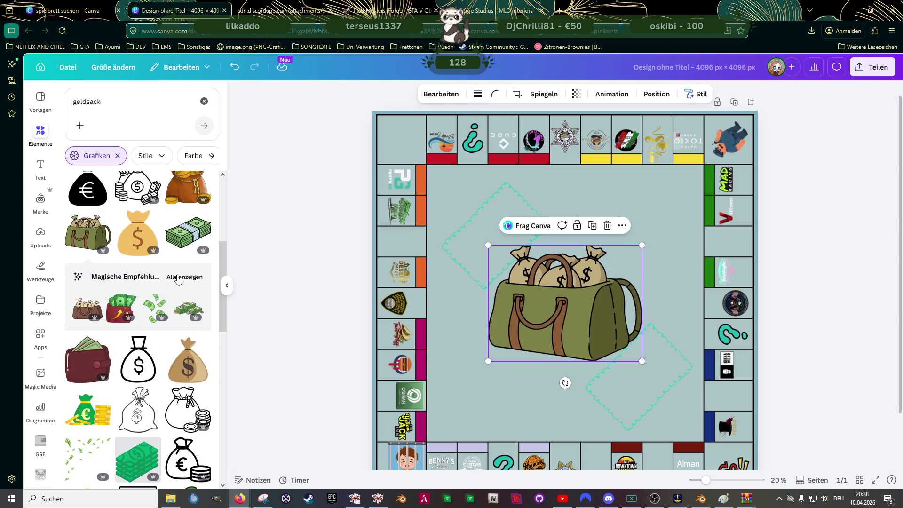
click(181, 276)
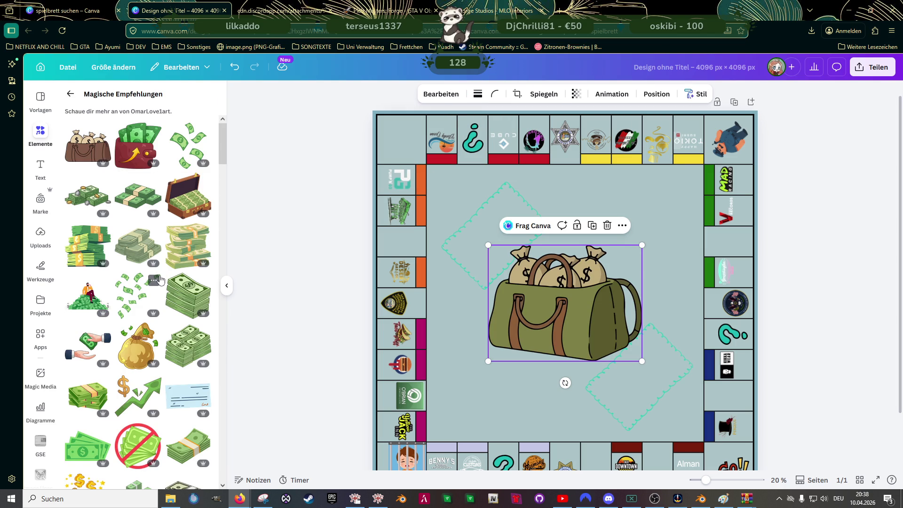
scroll(160, 281, down, 2)
scroll(160, 280, down, 2)
scroll(161, 280, up, 2)
scroll(163, 240, up, 1)
scroll(166, 237, down, 3)
scroll(166, 236, down, 3)
scroll(166, 239, down, 2)
scroll(166, 240, down, 2)
scroll(166, 240, down, 1)
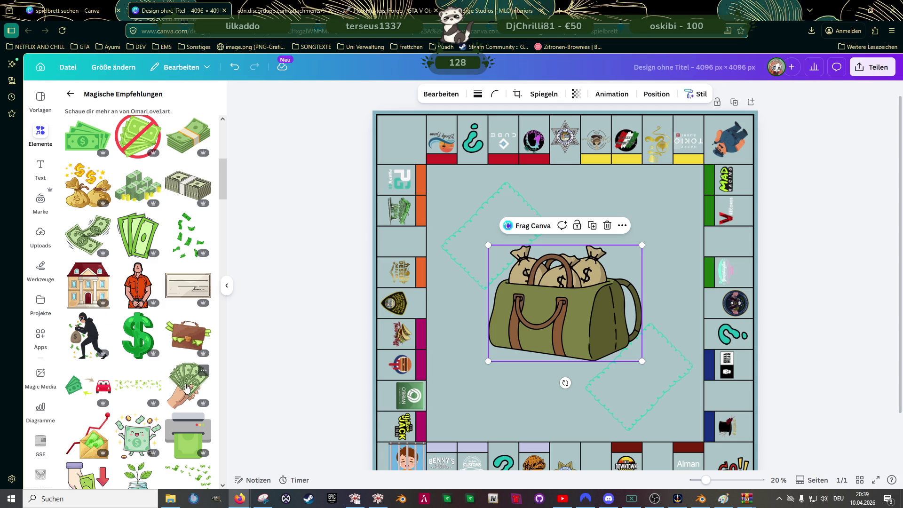
scroll(175, 390, down, 2)
scroll(170, 382, down, 2)
scroll(141, 371, down, 2)
scroll(141, 367, down, 1)
scroll(151, 332, down, 3)
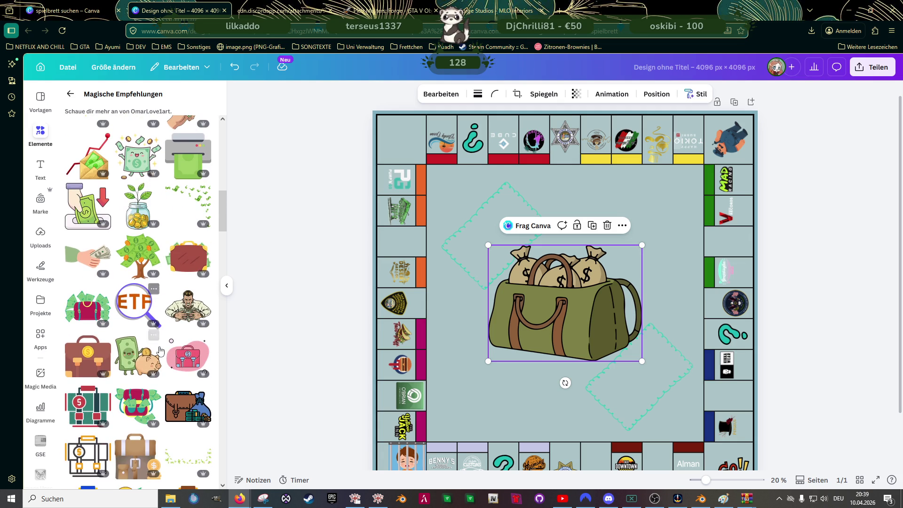
click(82, 308)
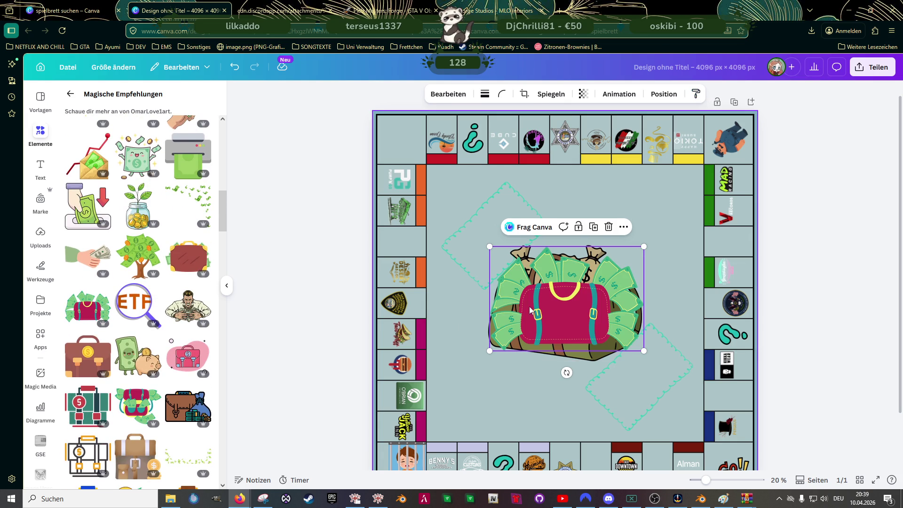
drag(536, 342, 488, 395)
Delete the green duffel bag and add a teal money case from the similar graphics.
click(564, 272)
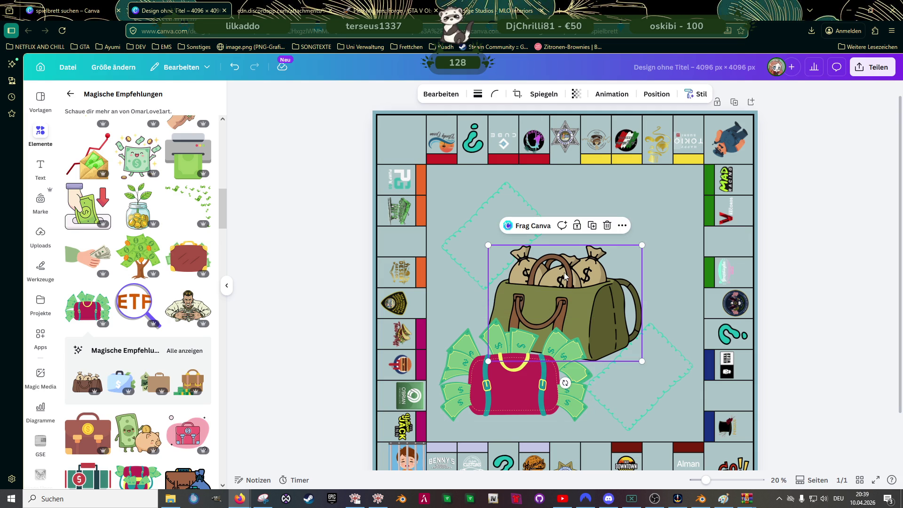
key(Delete)
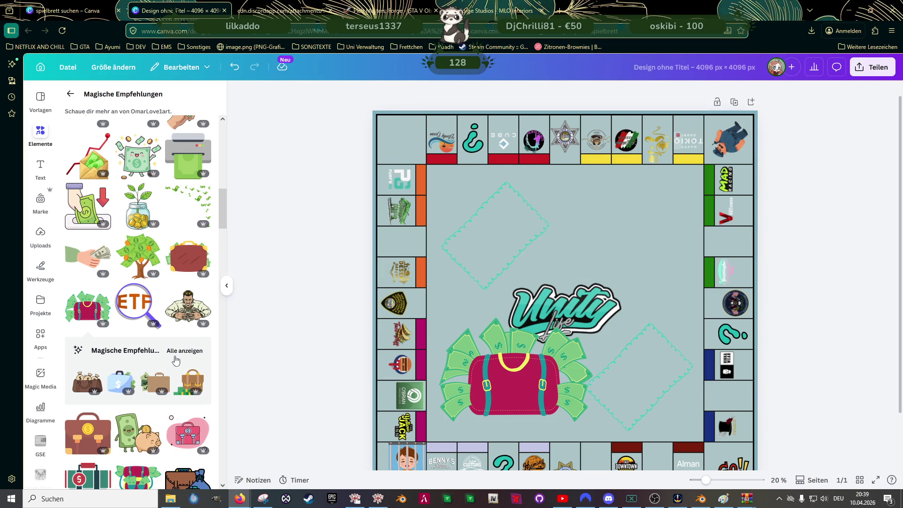
click(184, 350)
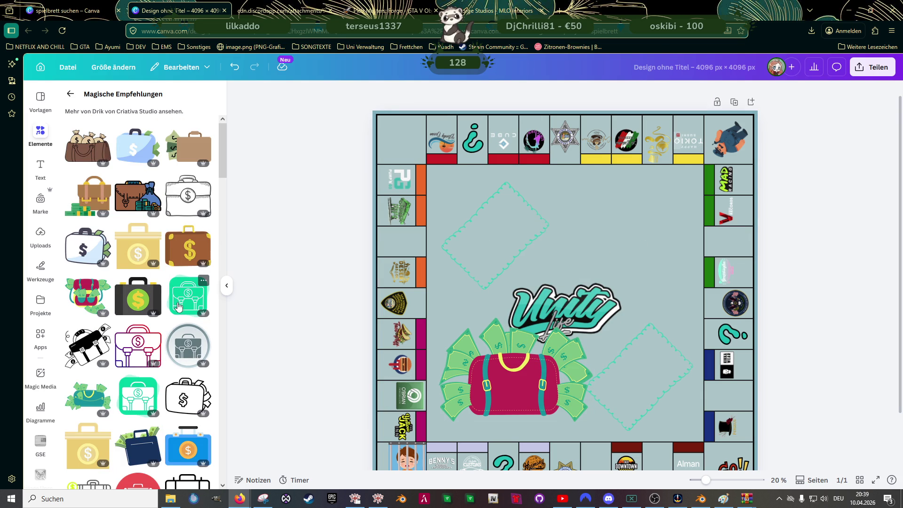
scroll(180, 306, down, 1)
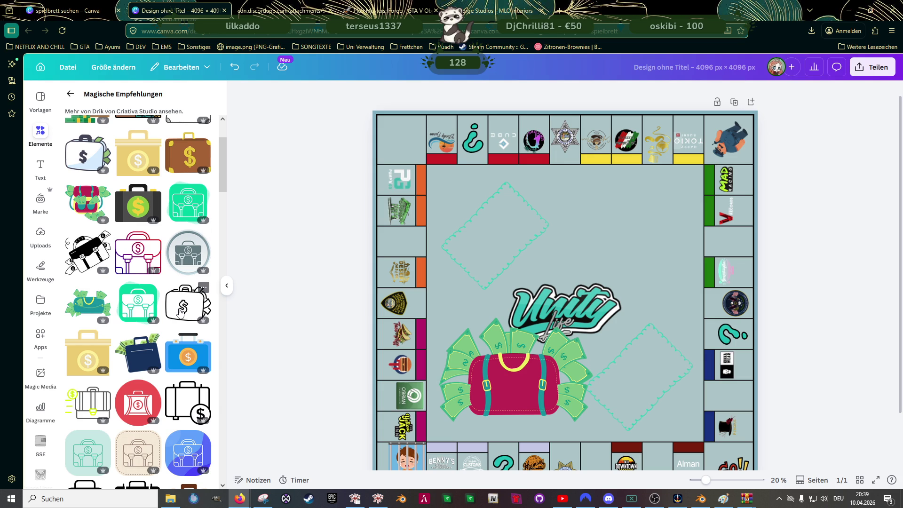
scroll(183, 317, down, 3)
scroll(184, 318, down, 3)
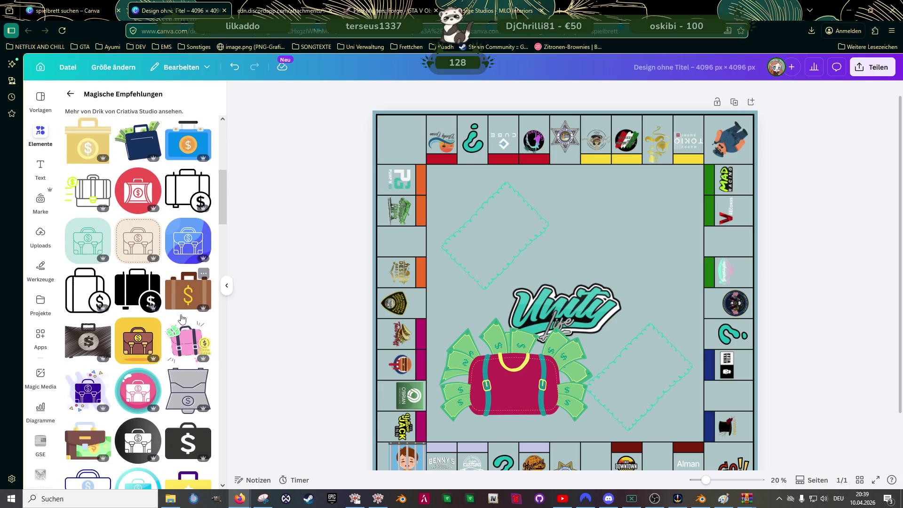
scroll(183, 319, down, 3)
scroll(182, 319, down, 3)
scroll(182, 319, down, 3)
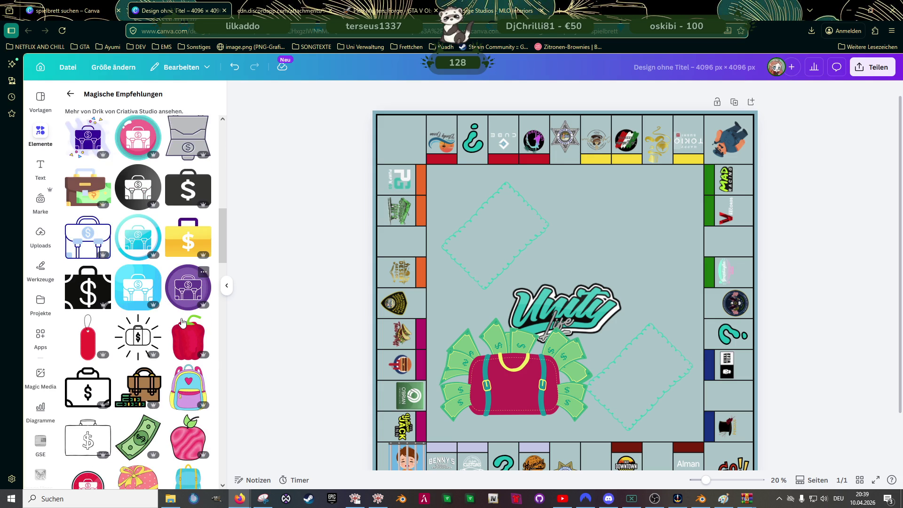
scroll(182, 323, up, 3)
scroll(183, 323, up, 3)
scroll(183, 323, up, 3)
scroll(182, 322, up, 1)
scroll(182, 324, up, 3)
scroll(181, 323, up, 3)
scroll(181, 323, up, 3)
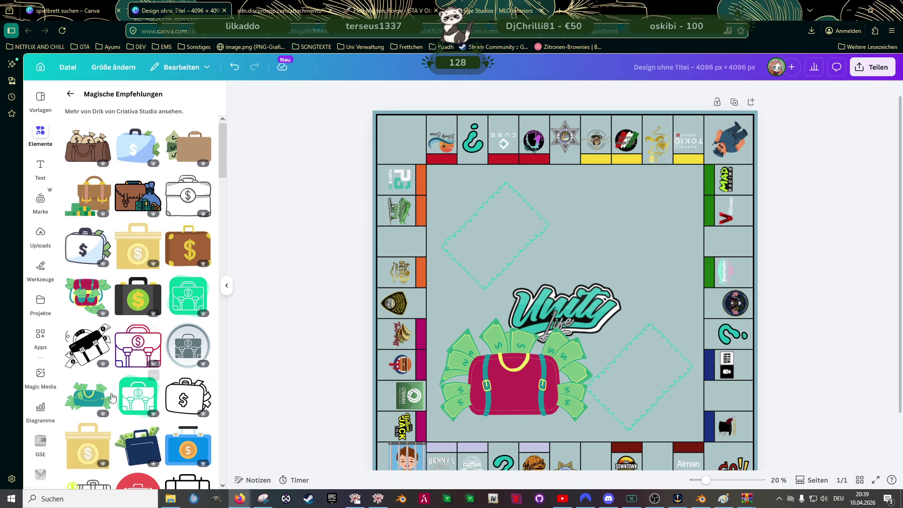
click(93, 397)
Move the teal money case over the logo and delete the red suitcase.
drag(569, 310, 555, 277)
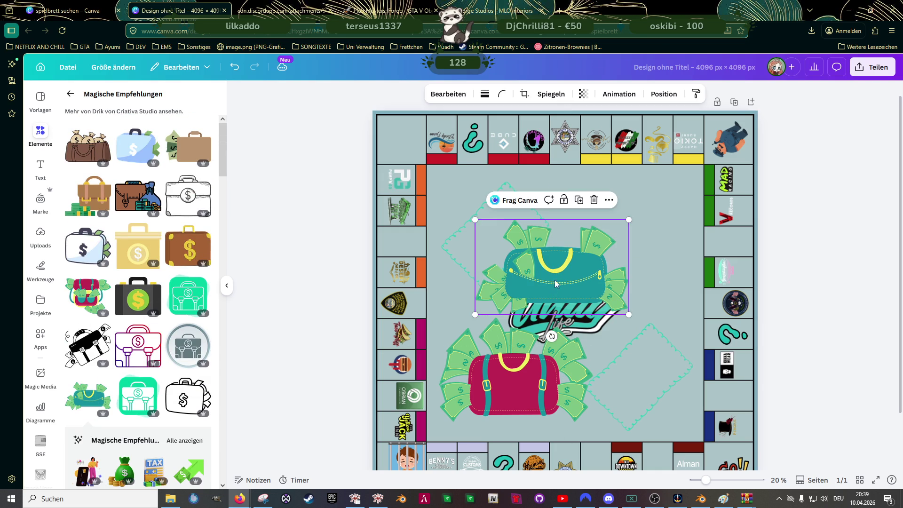
click(529, 378)
key(Delete)
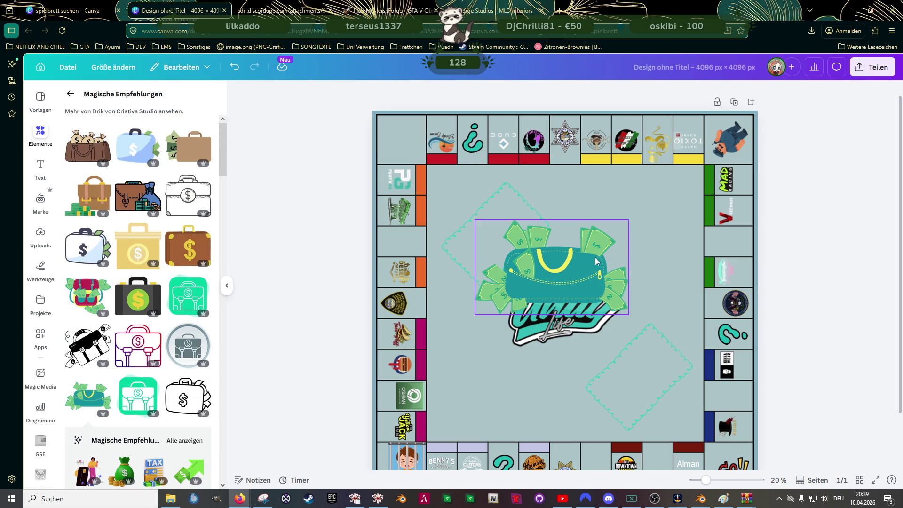
click(555, 277)
Shrink the teal case, turn it sideways and fit it to a left-edge square.
drag(626, 219, 567, 260)
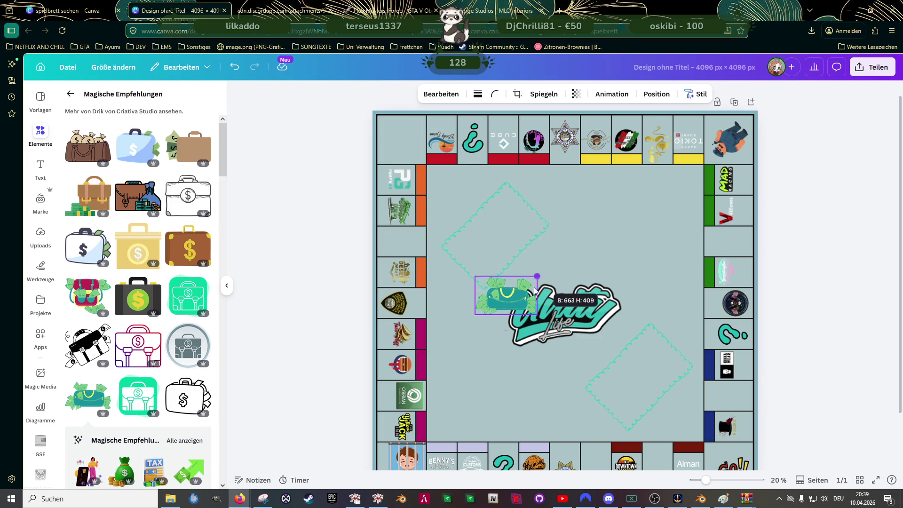
drag(522, 322, 465, 296)
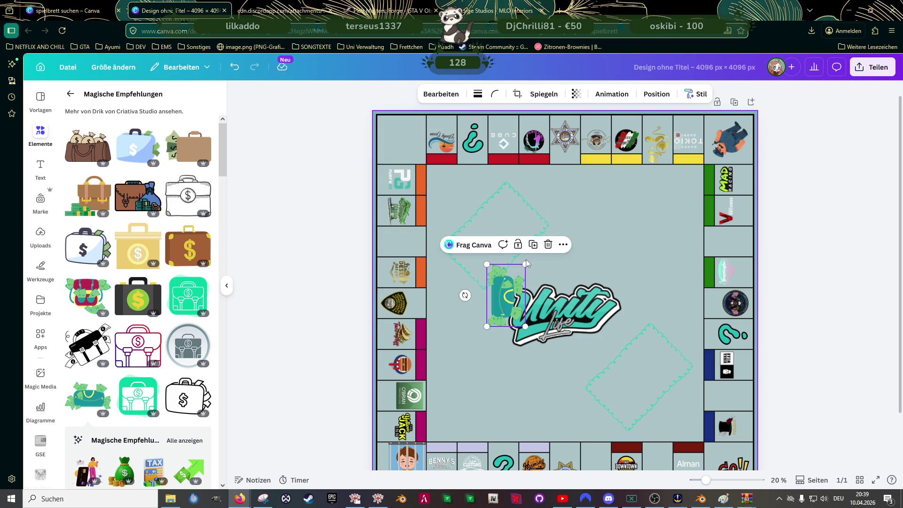
mouse_move(523, 267)
mouse_down()
mouse_move(515, 280)
mouse_move(404, 236)
mouse_up()
scroll(175, 382, down, 2)
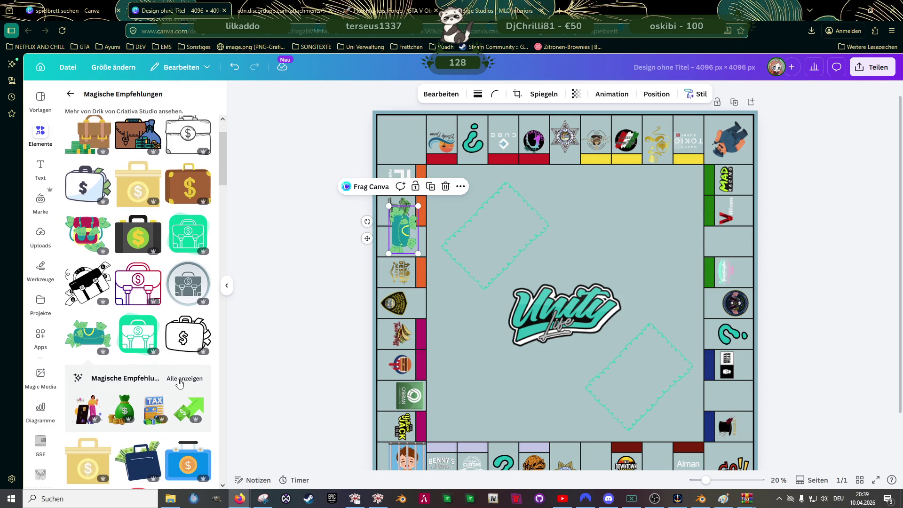
scroll(157, 337, down, 5)
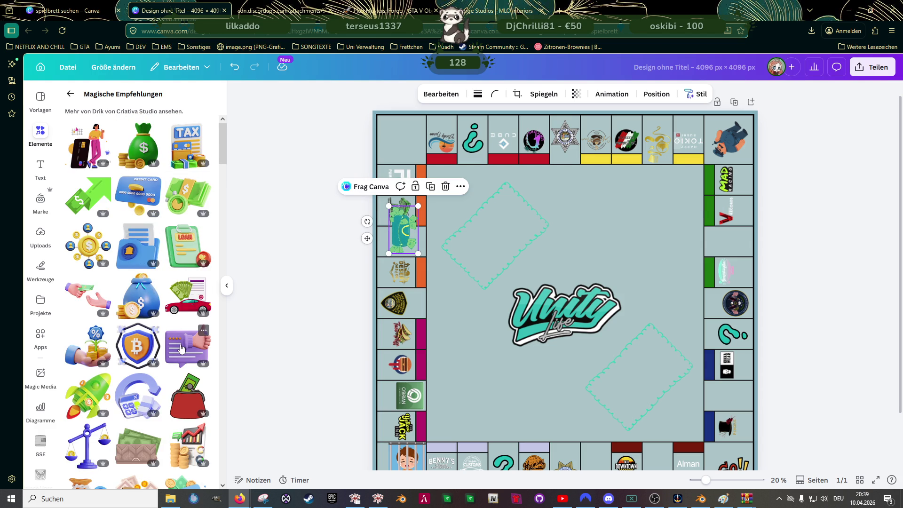
scroll(177, 308, down, 3)
scroll(181, 318, down, 3)
scroll(183, 332, down, 3)
scroll(182, 332, down, 2)
scroll(182, 331, down, 3)
scroll(179, 332, down, 3)
scroll(178, 332, down, 2)
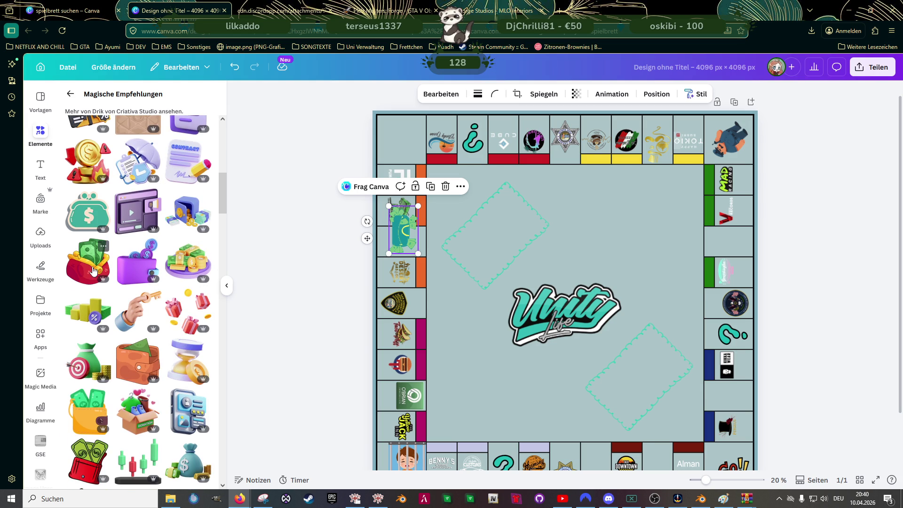
Add the red money wallet and recolour it teal from the document colours.
click(88, 263)
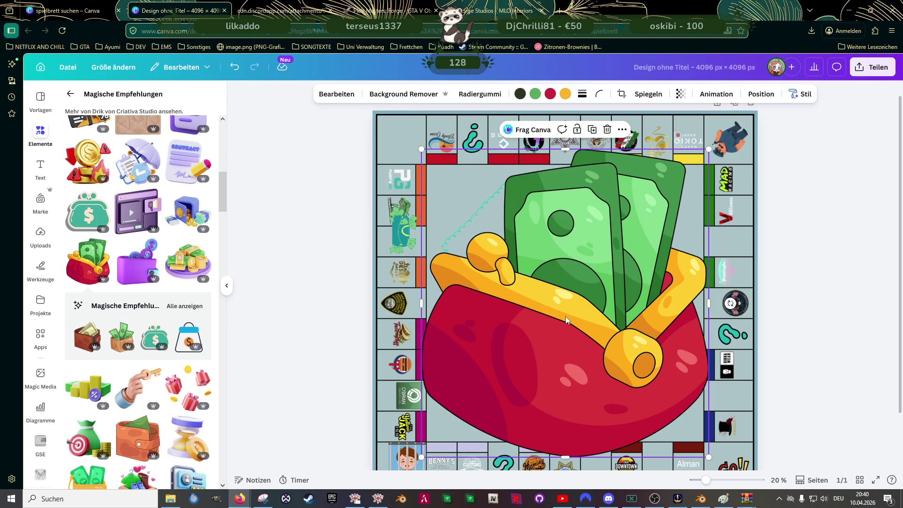
click(551, 94)
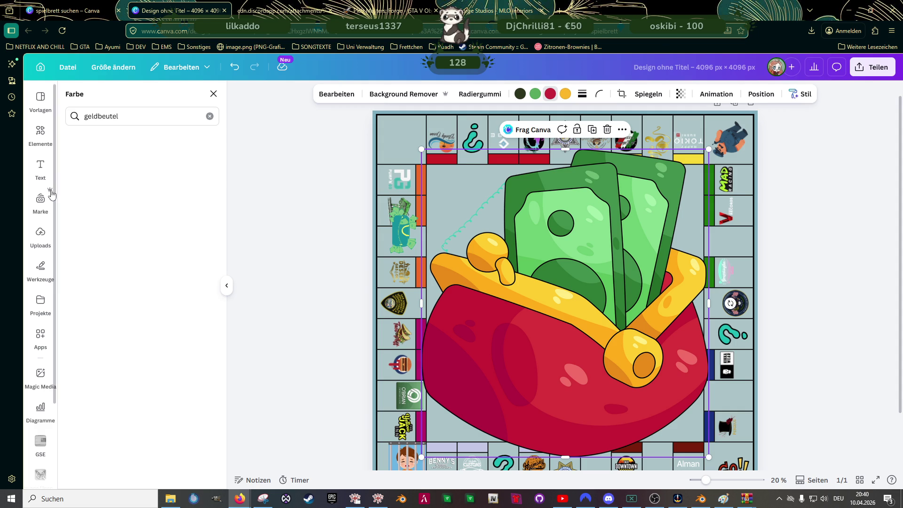
click(210, 116)
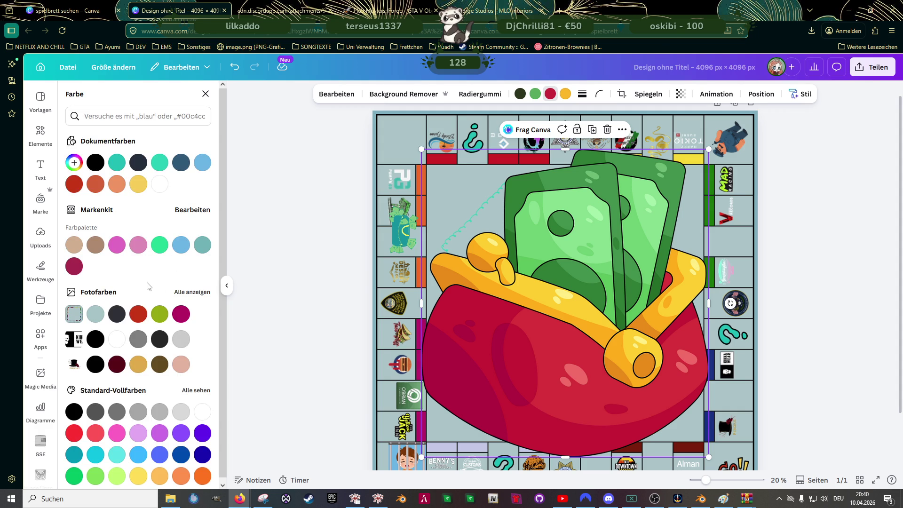
click(160, 163)
click(204, 247)
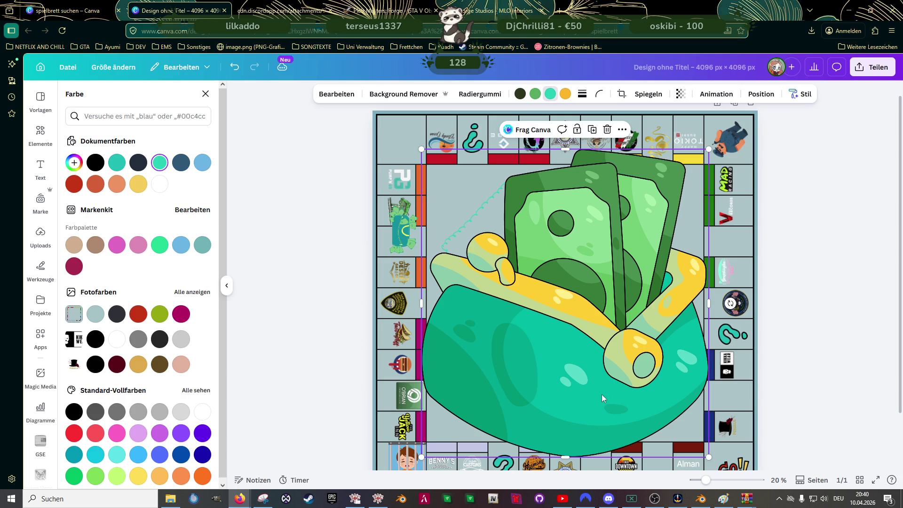
scroll(600, 353, down, 2)
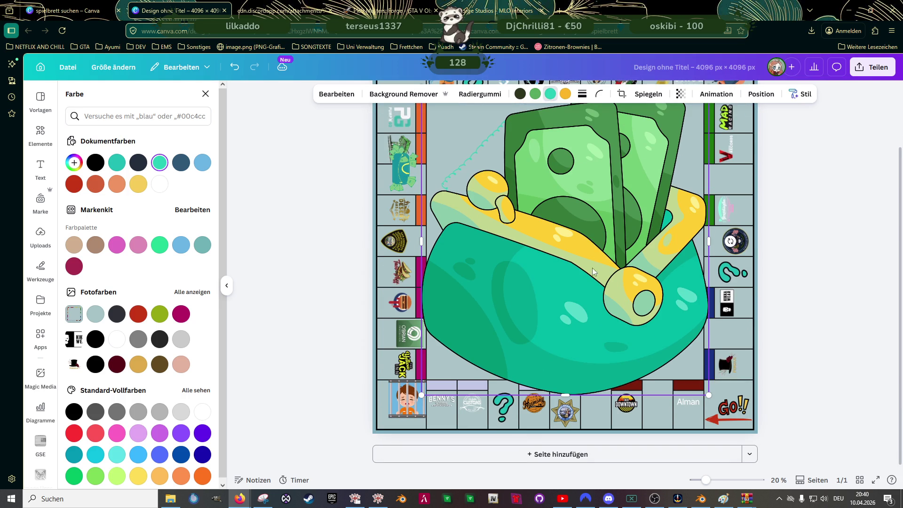
scroll(617, 254, up, 2)
scroll(617, 255, up, 1)
Shrink the wallet to a small sticker and move it toward the board's left side.
mouse_move(709, 150)
mouse_down()
mouse_move(463, 428)
mouse_move(459, 279)
mouse_up()
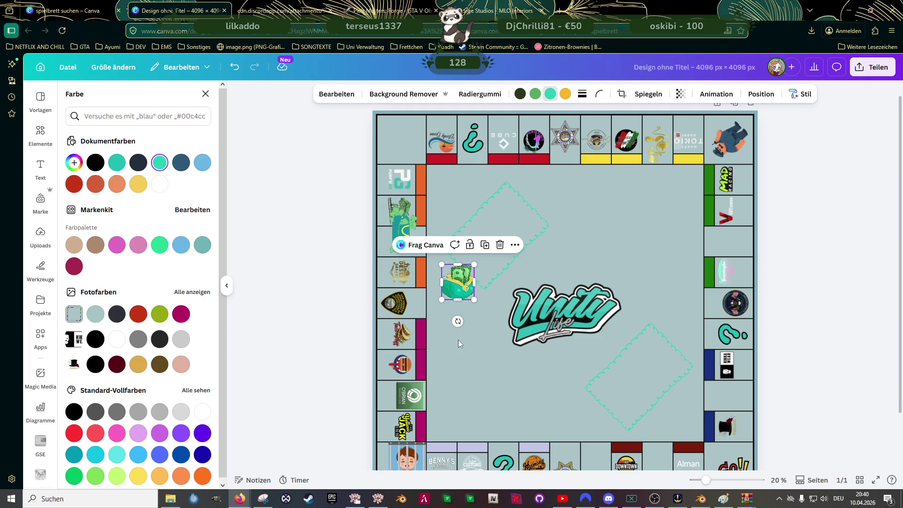
mouse_move(460, 321)
mouse_down()
mouse_move(426, 299)
mouse_move(421, 282)
mouse_move(448, 272)
mouse_up()
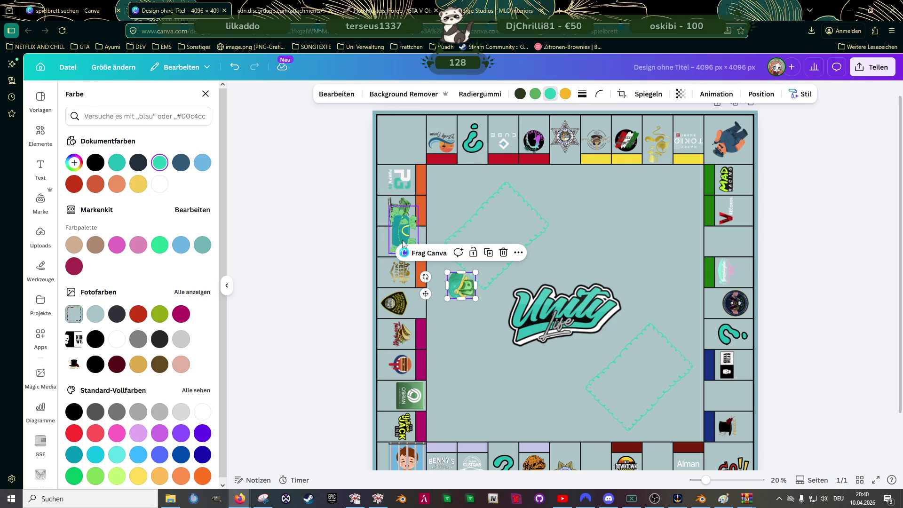
Search Elemente for 'money' and add the stack-of-cash graphic to the board.
click(404, 234)
click(462, 286)
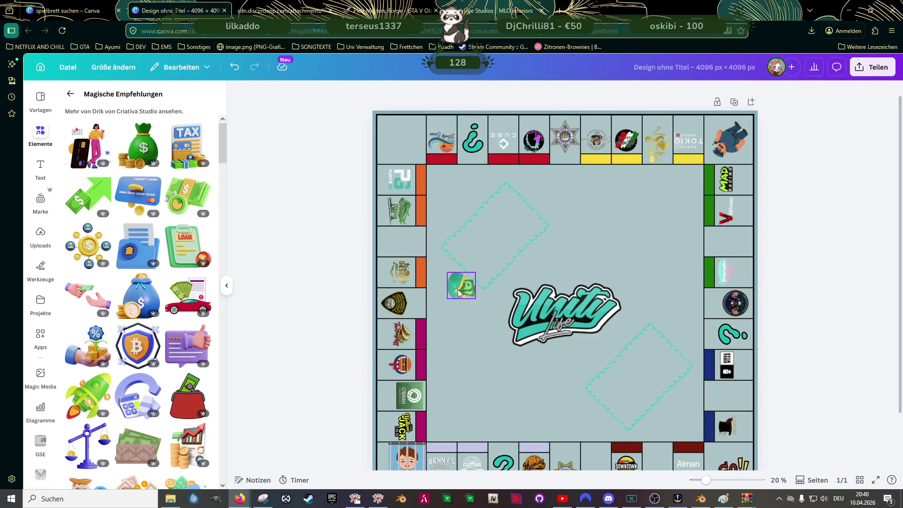
click(70, 94)
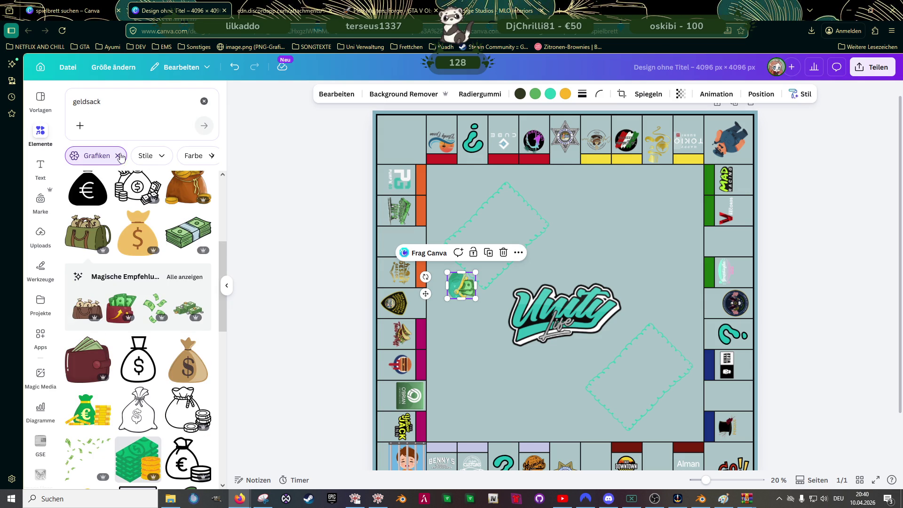
click(107, 101)
text(money)
key(Return)
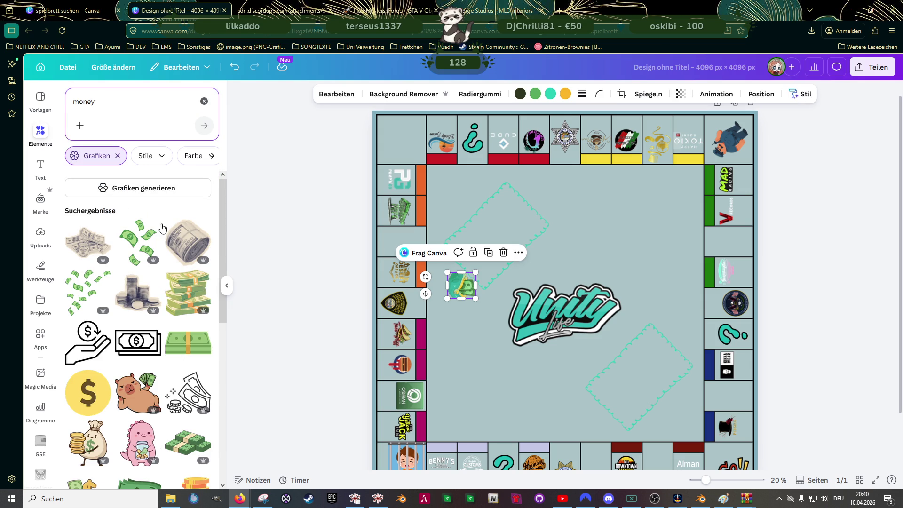
scroll(157, 278, down, 2)
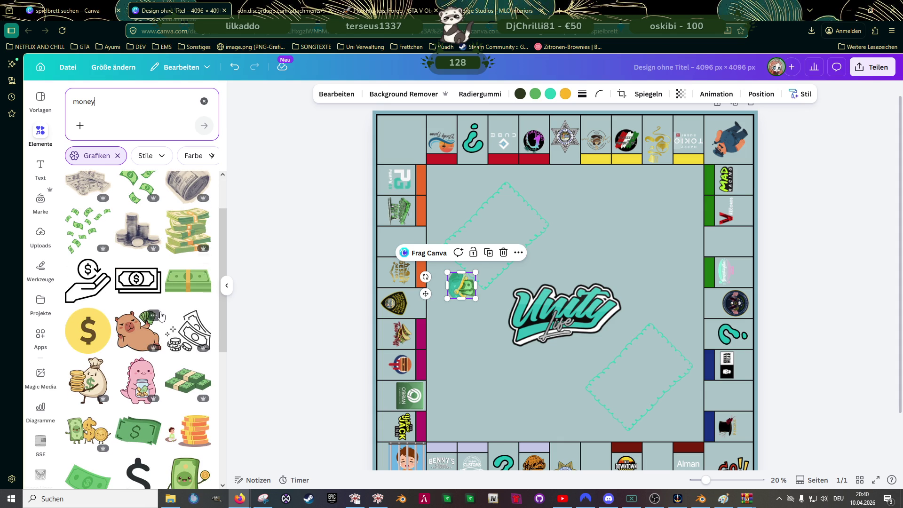
scroll(160, 311, down, 1)
scroll(190, 321, down, 1)
scroll(180, 318, down, 1)
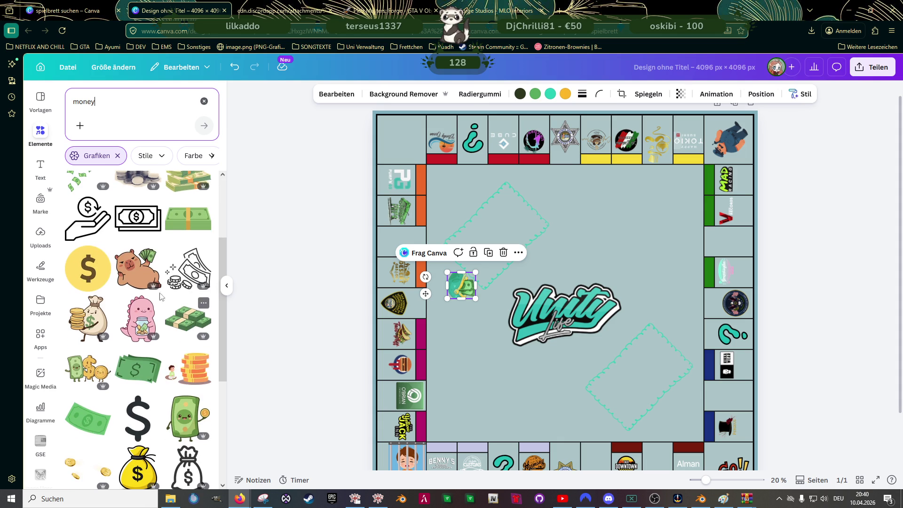
scroll(143, 270, down, 2)
scroll(152, 296, down, 2)
scroll(159, 311, down, 2)
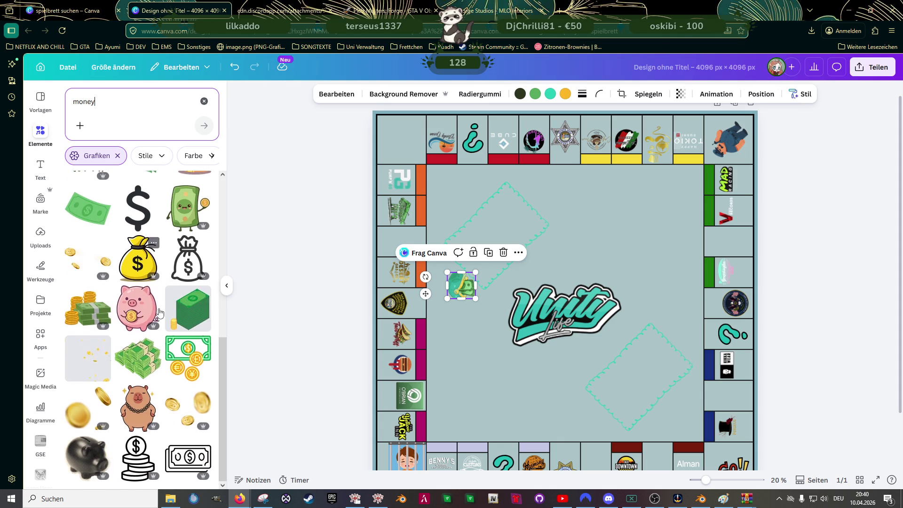
scroll(160, 313, down, 2)
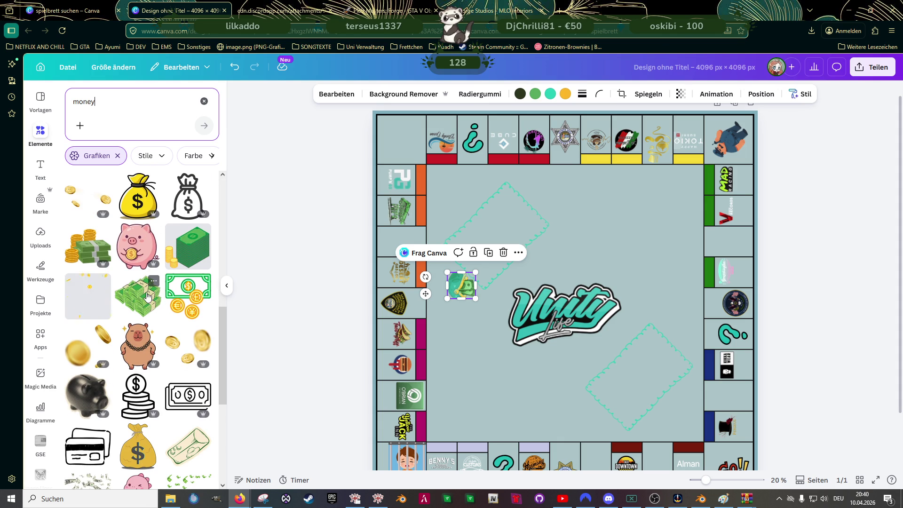
click(150, 293)
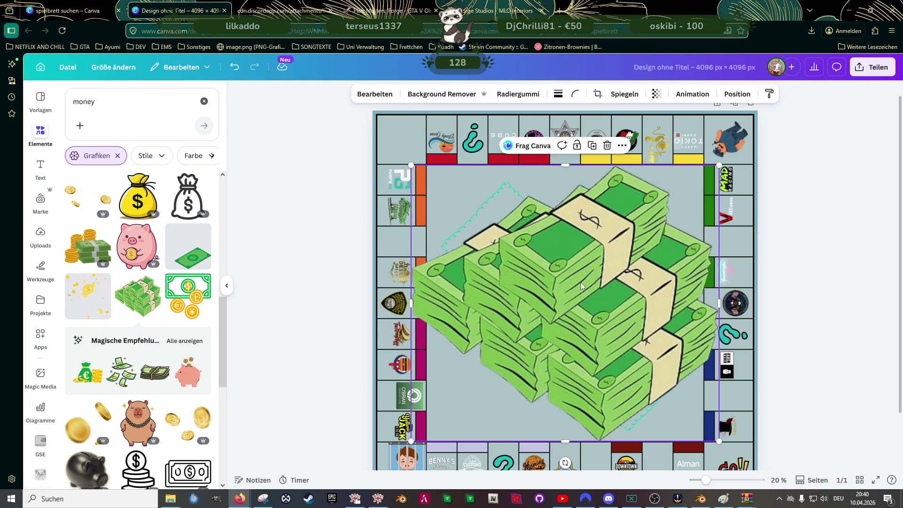
Shrink the cash graphic, rotate it and bring it toward the board's left centre.
drag(698, 141, 501, 311)
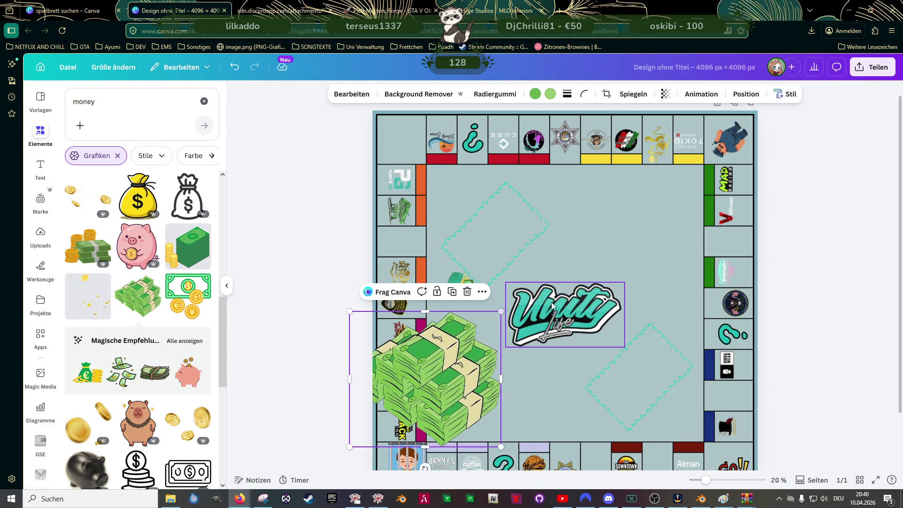
click(536, 395)
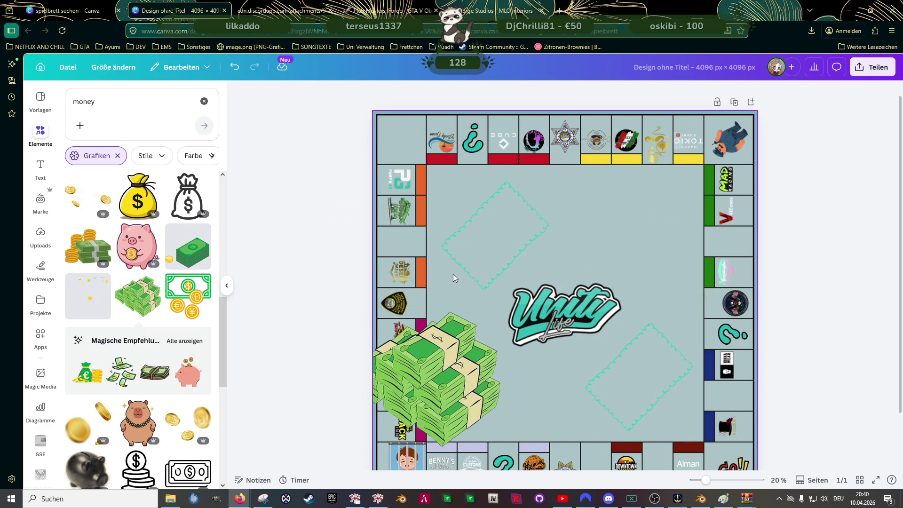
click(419, 374)
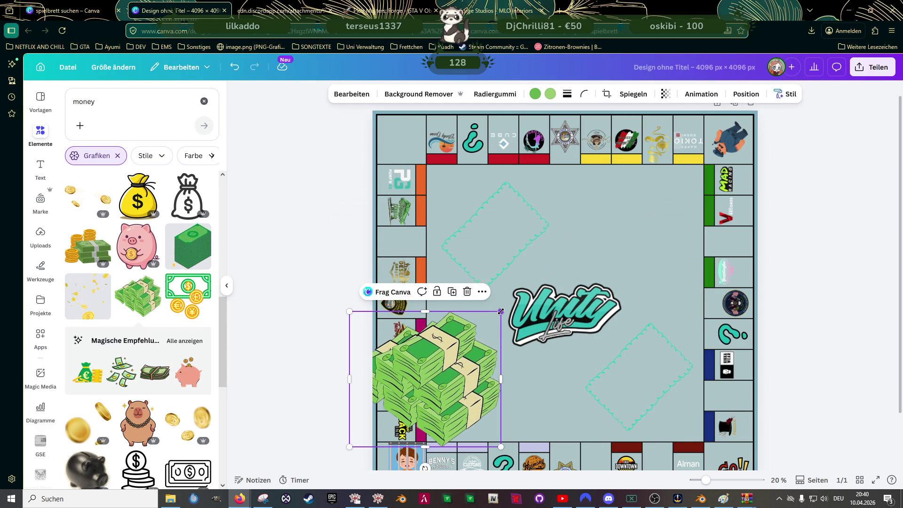
drag(502, 313, 452, 367)
drag(423, 395, 508, 283)
drag(494, 347, 436, 285)
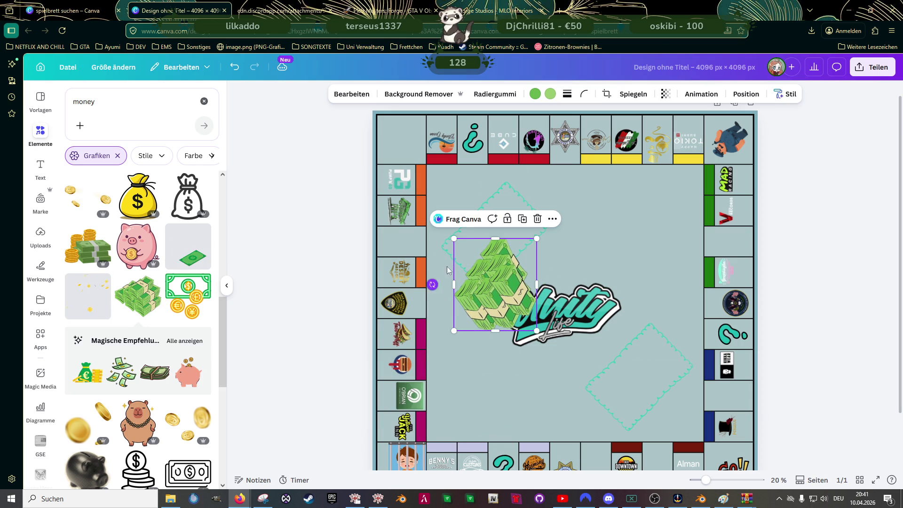
Shrink the cash graphic to tile size and set it on a left-column tile.
drag(454, 238, 487, 272)
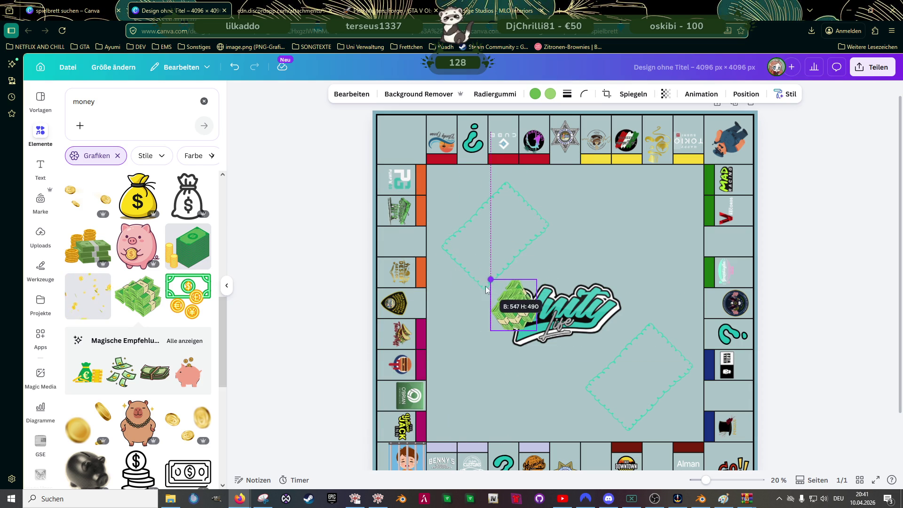
drag(508, 300, 411, 256)
mouse_move(433, 227)
mouse_down()
mouse_move(417, 244)
mouse_move(394, 243)
mouse_move(400, 232)
mouse_move(395, 242)
mouse_up()
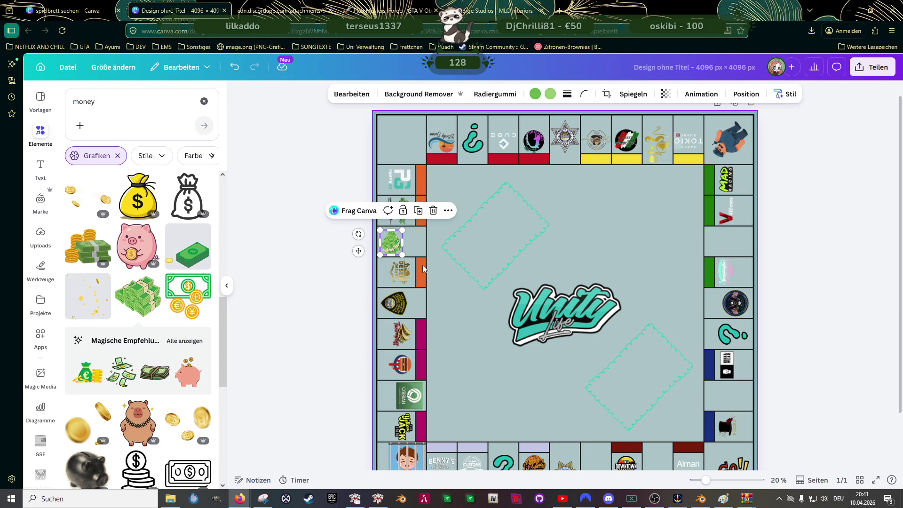
Place further cash icons on a right-column tile and a bottom-row tile.
mouse_move(188, 247)
mouse_down()
mouse_move(657, 252)
mouse_move(622, 272)
mouse_move(771, 237)
mouse_up()
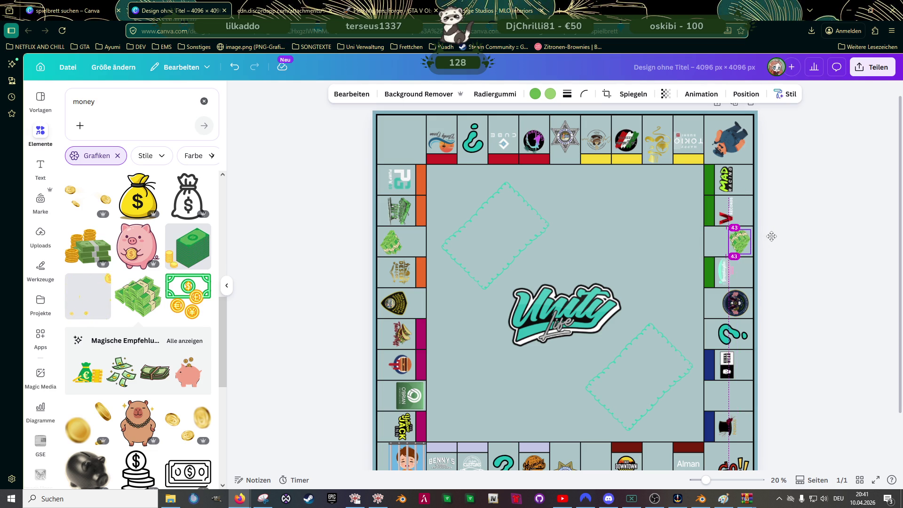
scroll(686, 255, down, 2)
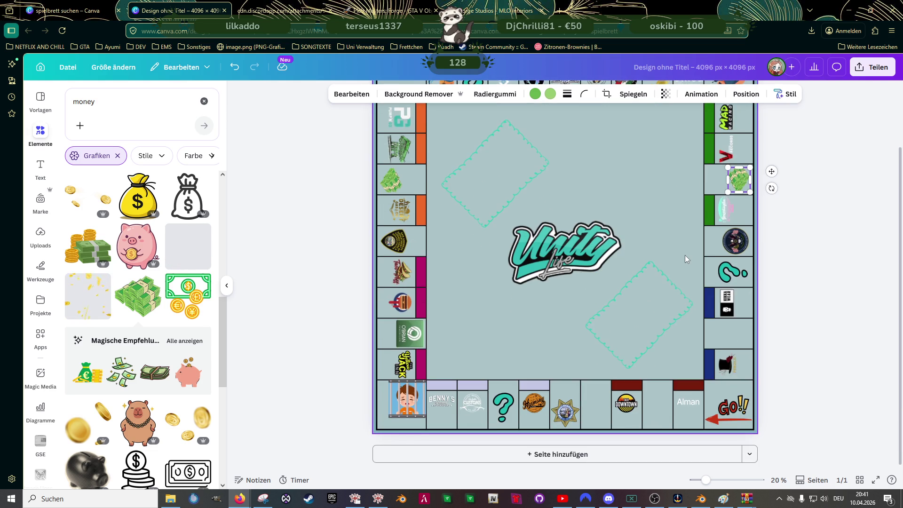
mouse_move(741, 181)
mouse_down()
mouse_move(605, 381)
mouse_move(656, 415)
mouse_up()
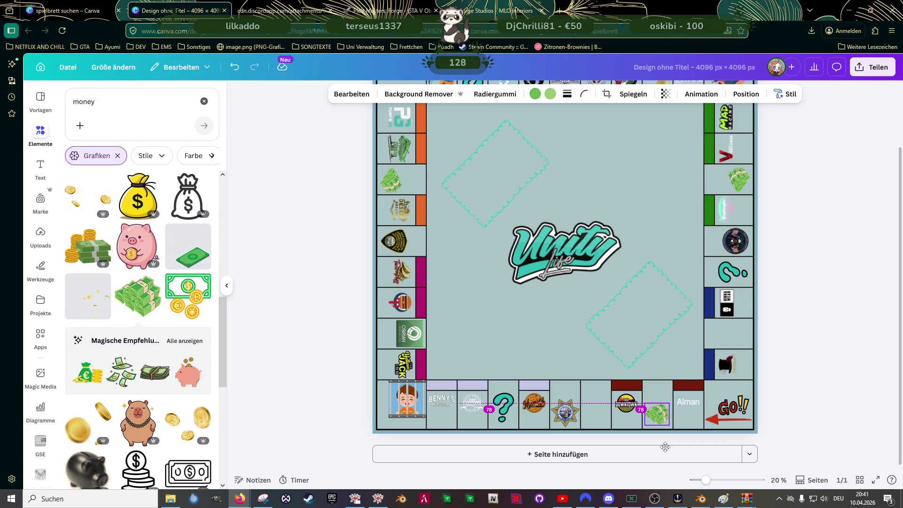
drag(656, 415, 656, 416)
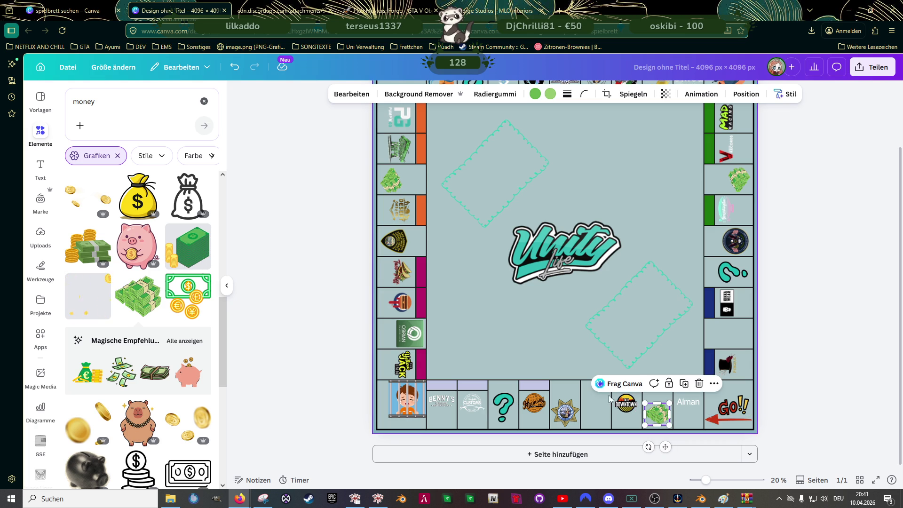
click(563, 343)
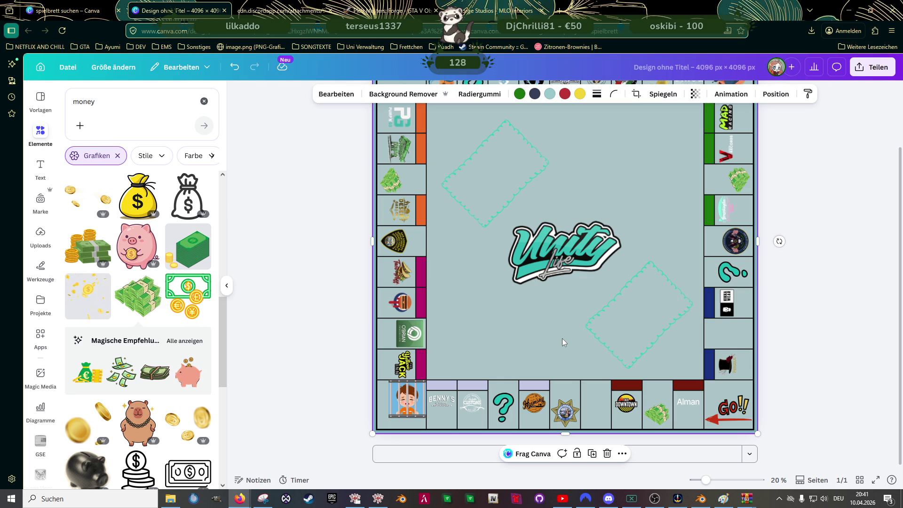
Search Elements for 'monokel' and add the monocle-and-mustache graphic over the centre logo.
click(141, 101)
double_click(109, 102)
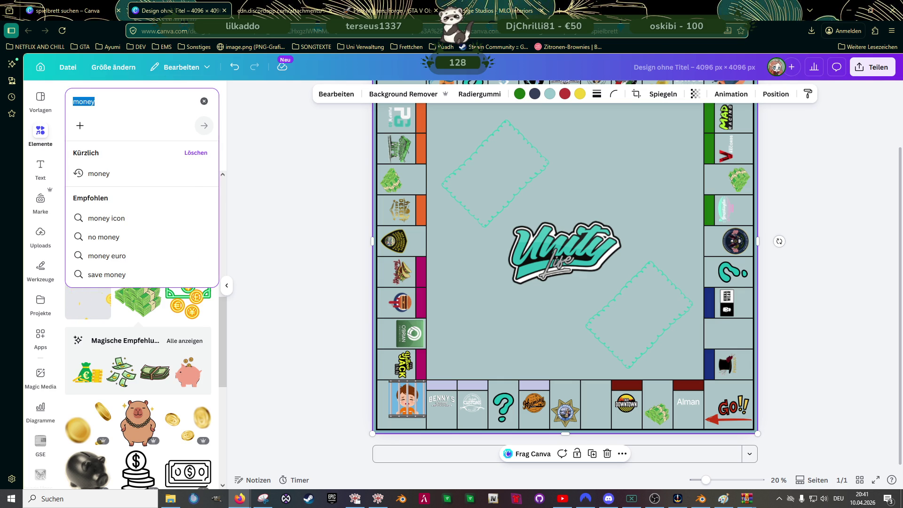
text(monokel)
key(Return)
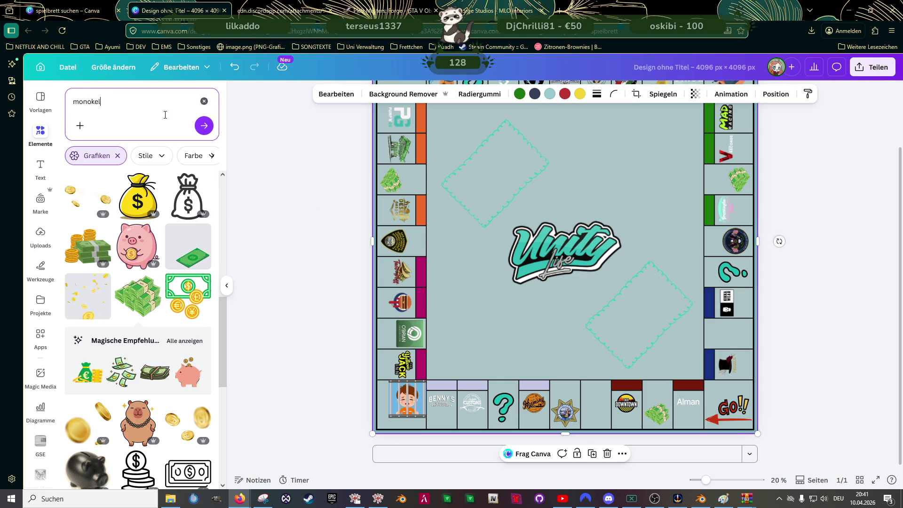
key(Return)
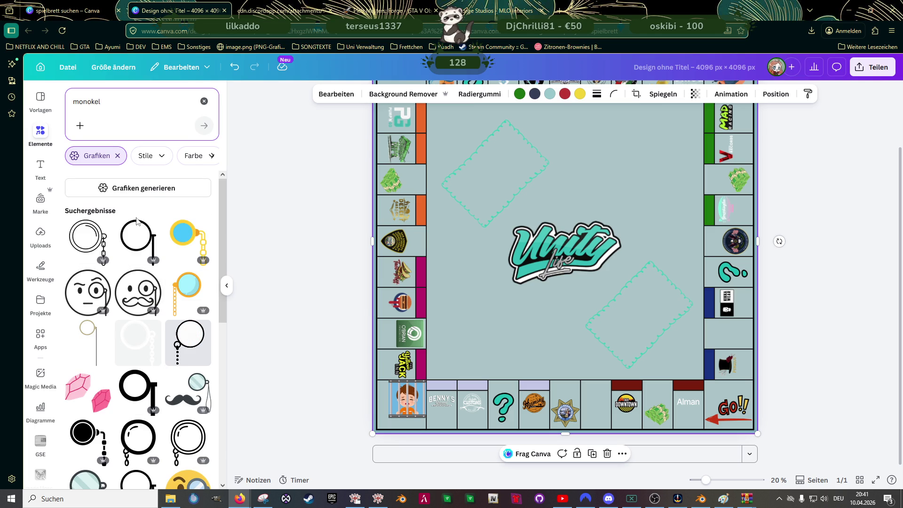
scroll(95, 235, down, 3)
scroll(127, 248, down, 3)
scroll(141, 255, down, 2)
scroll(151, 259, up, 3)
mouse_move(137, 274)
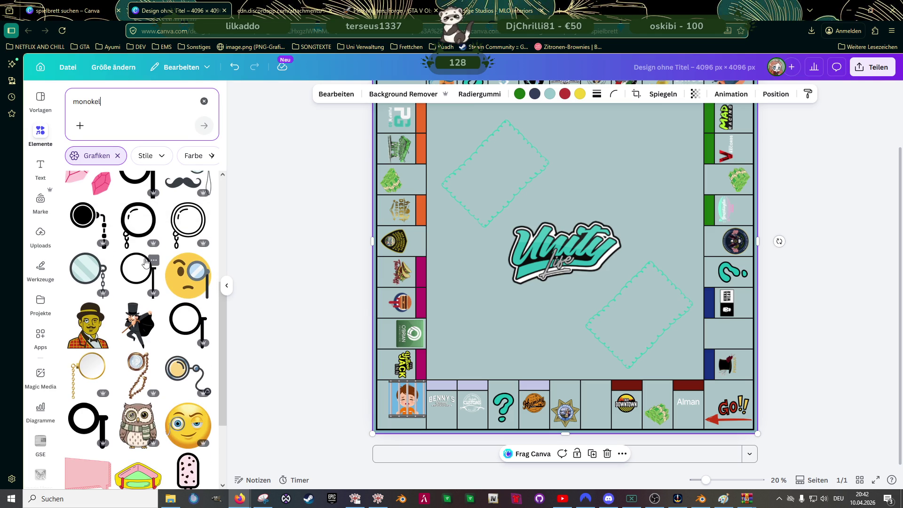
scroll(147, 264, down, 3)
scroll(146, 264, down, 2)
scroll(146, 263, down, 3)
scroll(146, 264, down, 3)
scroll(146, 264, down, 2)
scroll(146, 264, down, 3)
scroll(145, 265, down, 2)
scroll(145, 265, down, 2)
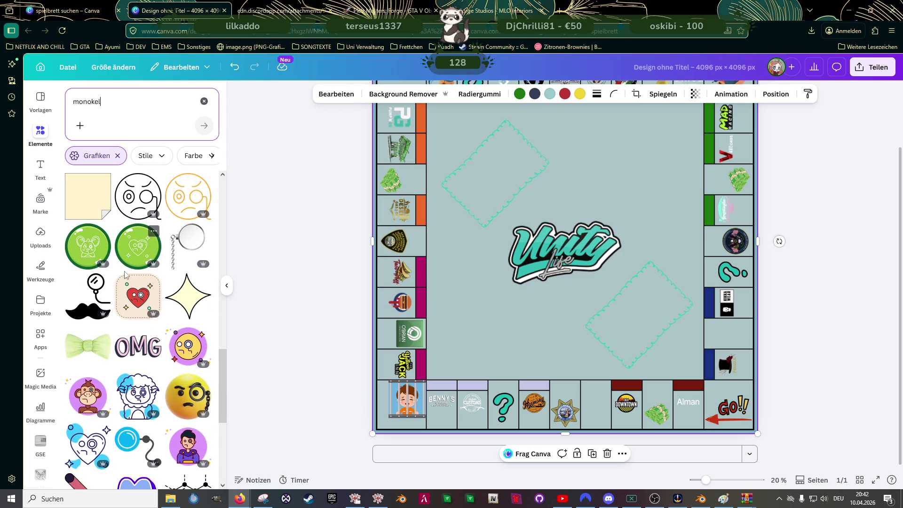
scroll(138, 274, up, 5)
scroll(138, 274, up, 5)
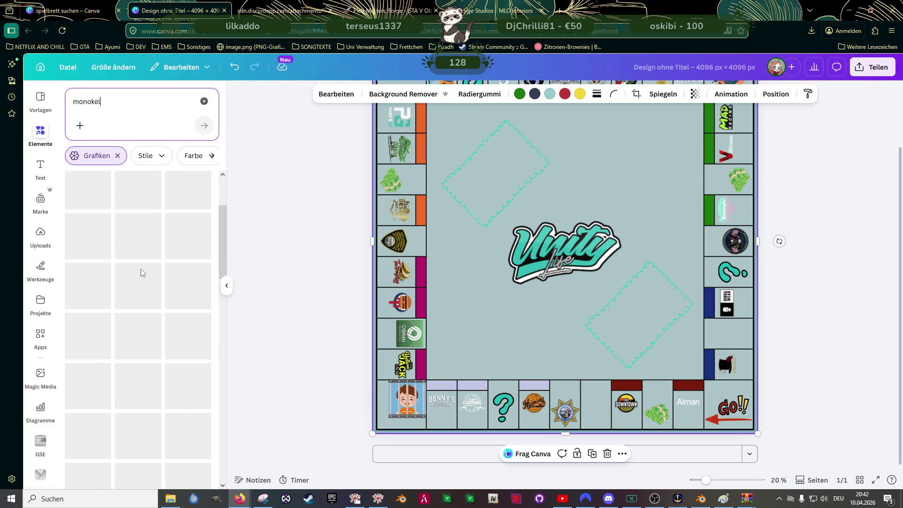
scroll(137, 274, up, 5)
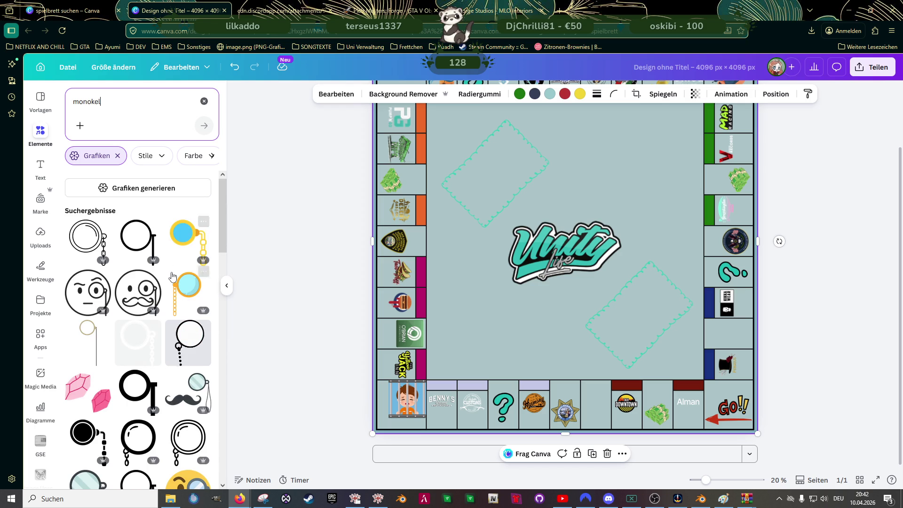
scroll(170, 278, down, 1)
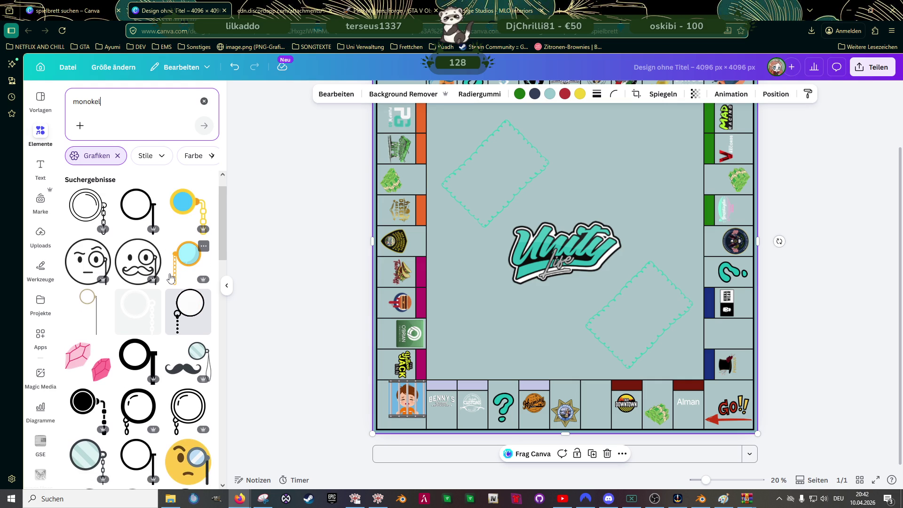
scroll(168, 282, down, 1)
scroll(165, 282, down, 1)
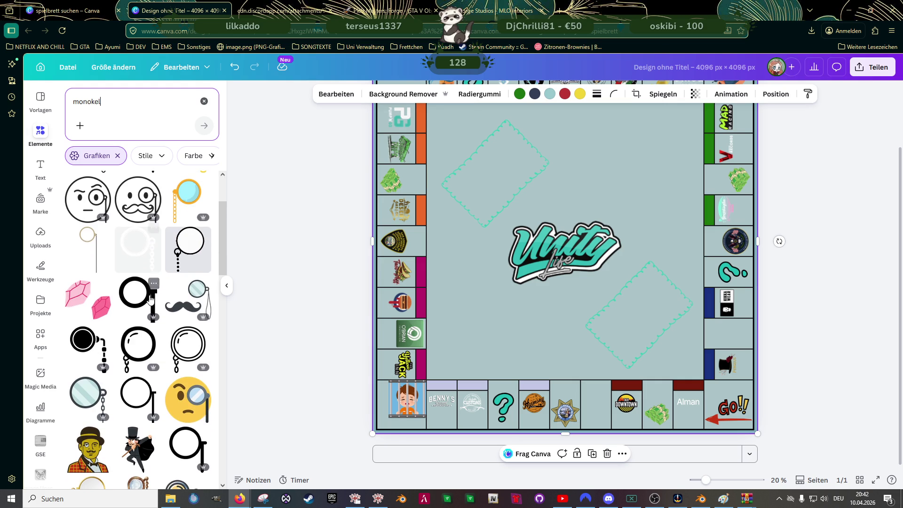
click(187, 297)
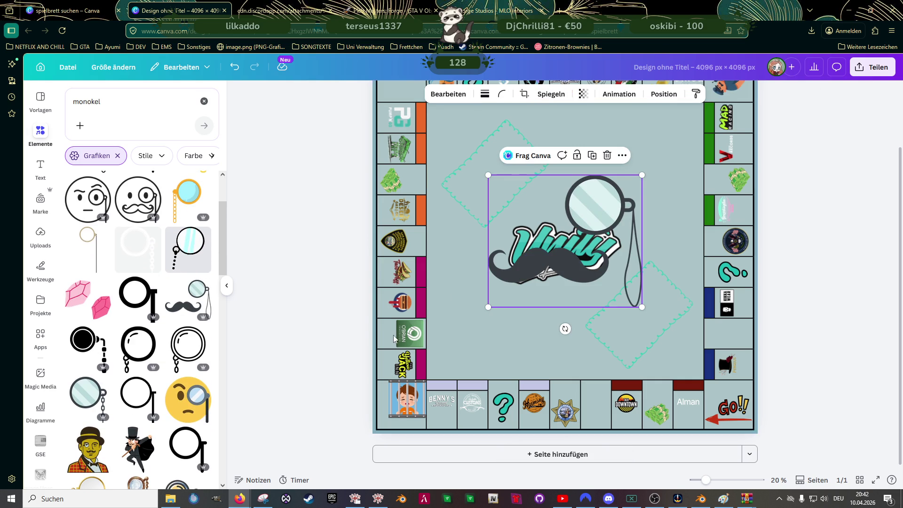
Shrink and delete the mustache sticker, then add and shrink the round monocle graphic.
drag(644, 175, 526, 307)
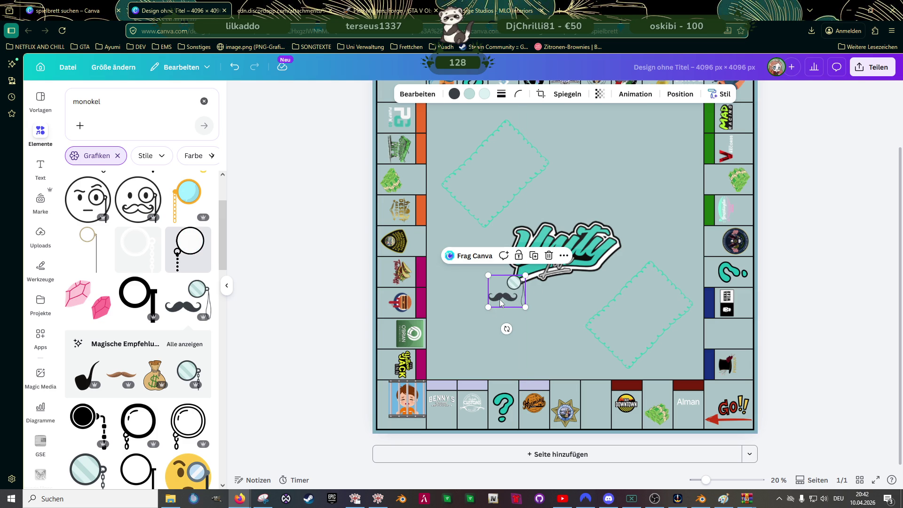
key(Delete)
scroll(182, 293, down, 3)
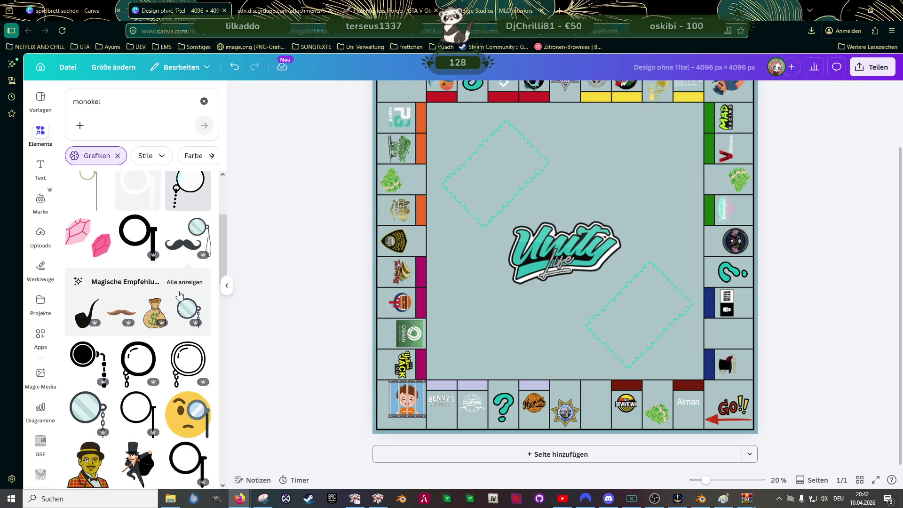
scroll(182, 293, down, 2)
scroll(182, 293, down, 2)
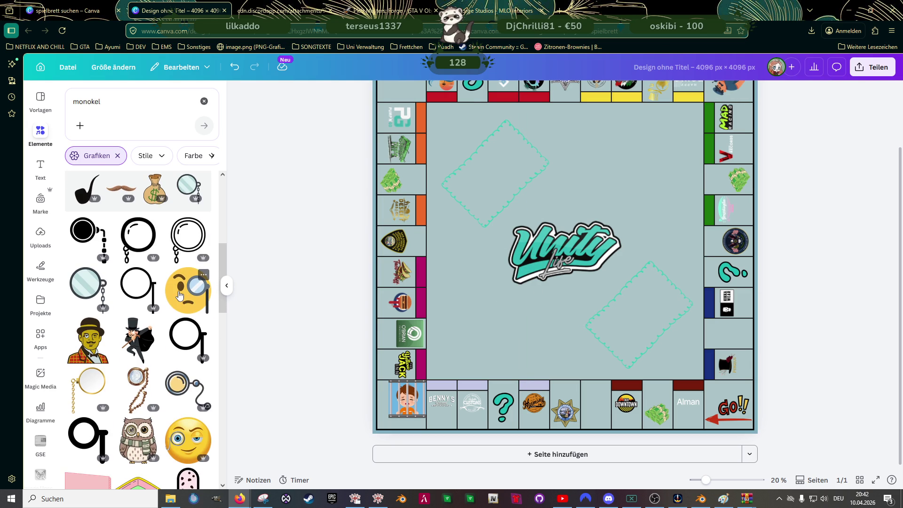
scroll(183, 293, down, 2)
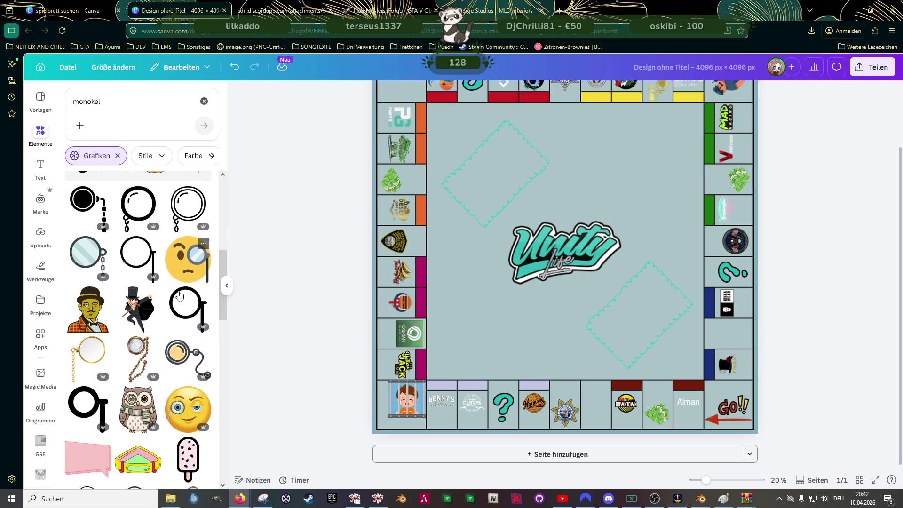
click(182, 351)
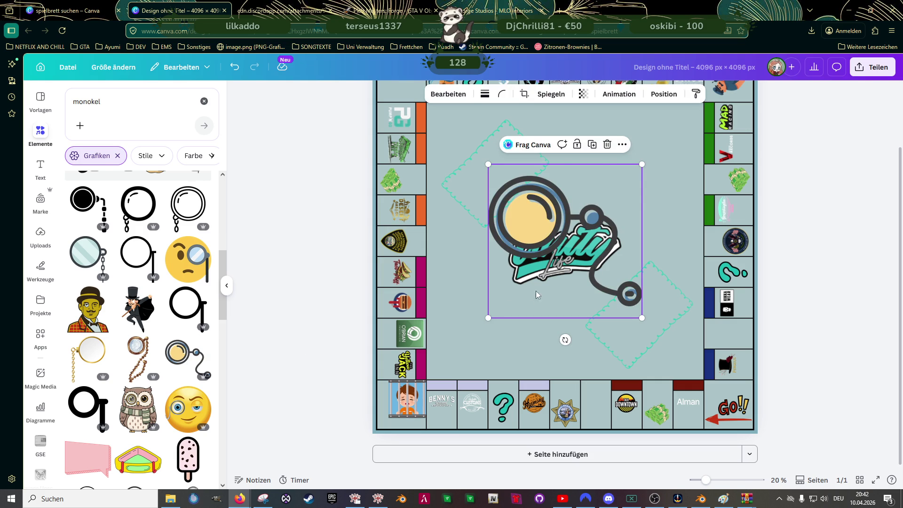
mouse_move(643, 191)
mouse_down()
mouse_move(586, 226)
mouse_move(540, 287)
mouse_up()
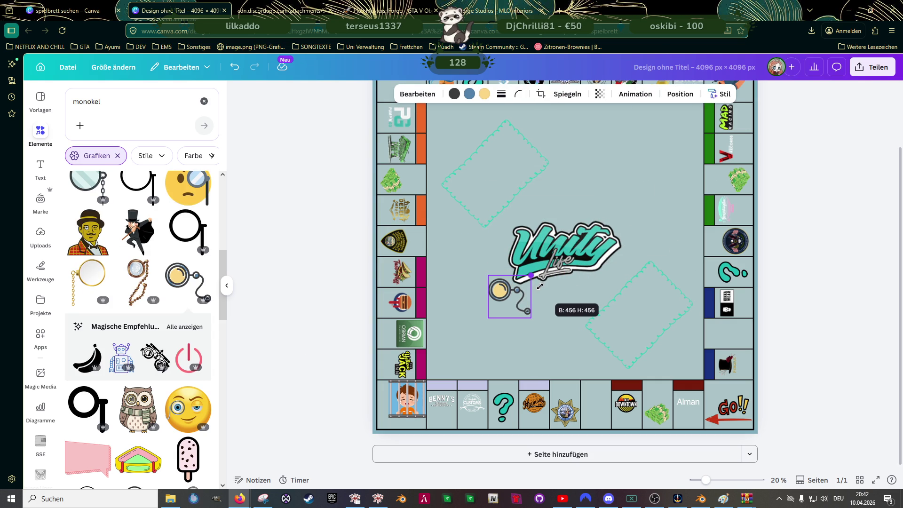
Delete the round monocle, try the monocle emoji and delete it too.
key(Delete)
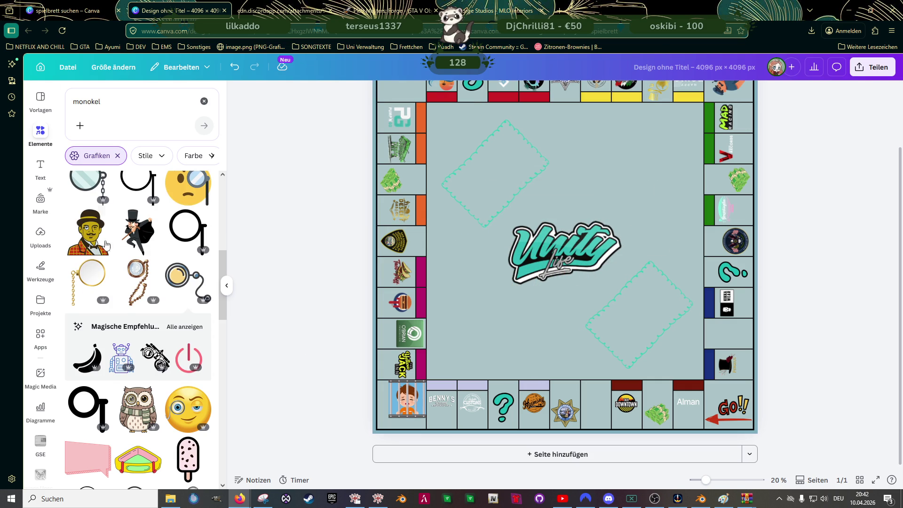
scroll(115, 244, up, 3)
scroll(115, 243, up, 3)
scroll(161, 310, down, 3)
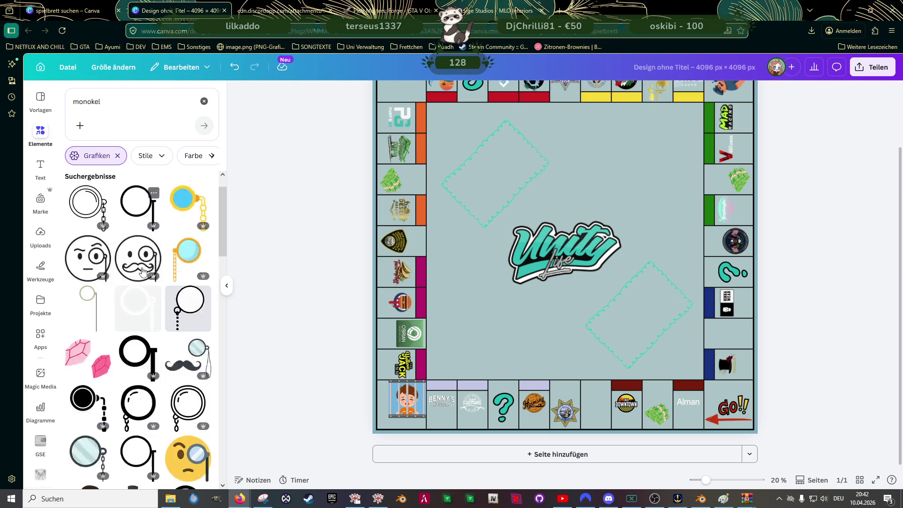
scroll(161, 310, down, 2)
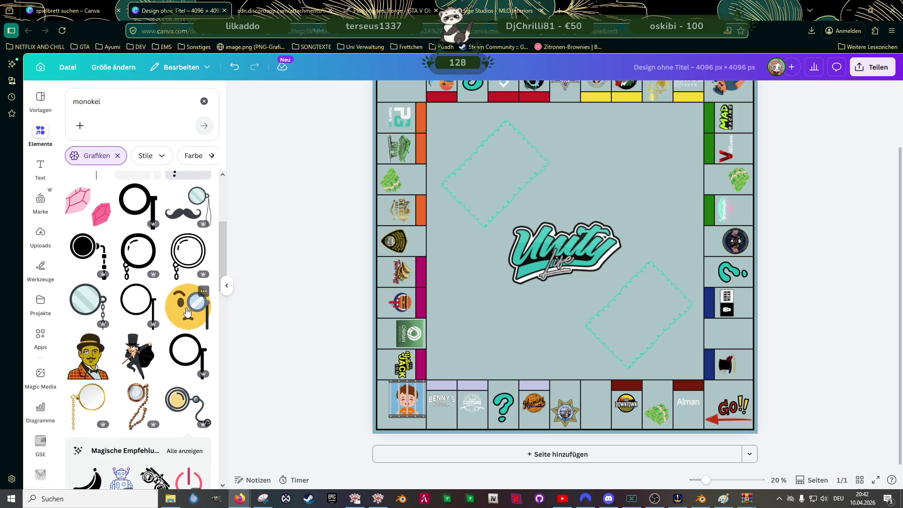
click(189, 306)
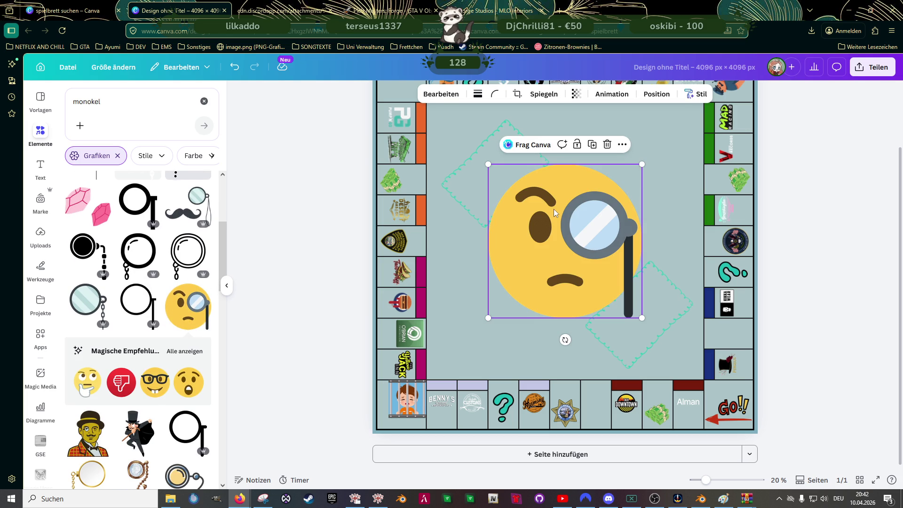
key(Delete)
scroll(170, 388, down, 3)
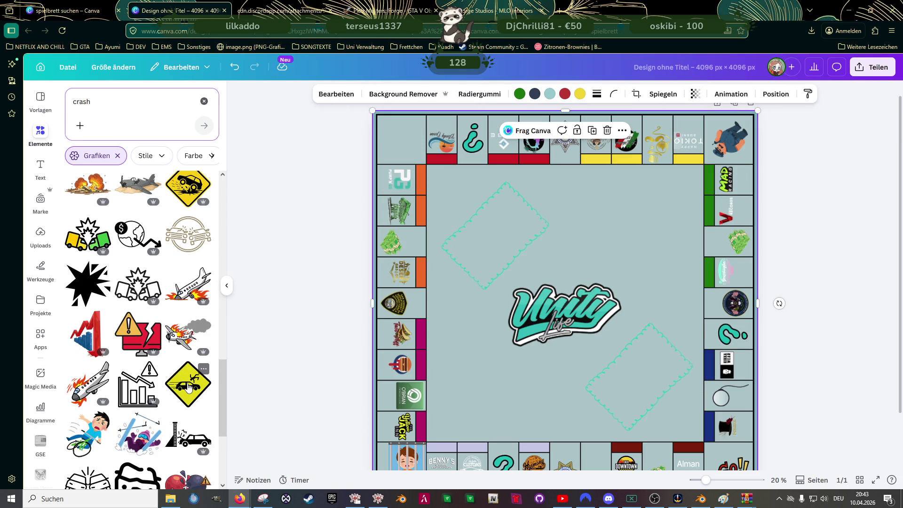
Add the yellow car-crash sign, rotate it diagonal, shrink it and place it in the top-left corner.
click(188, 385)
drag(565, 402, 491, 235)
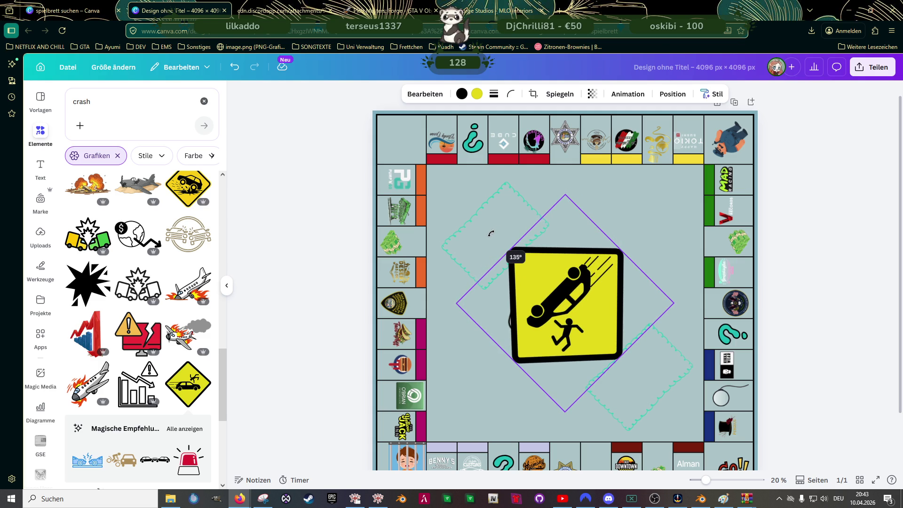
drag(491, 234, 491, 234)
mouse_move(565, 196)
mouse_down()
mouse_move(598, 320)
mouse_move(585, 375)
mouse_move(446, 235)
mouse_move(405, 144)
mouse_up()
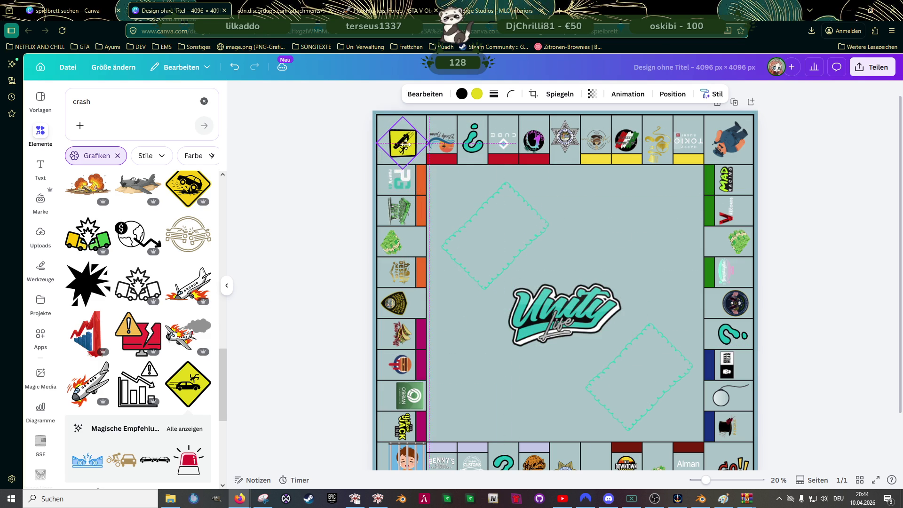
drag(405, 144, 414, 137)
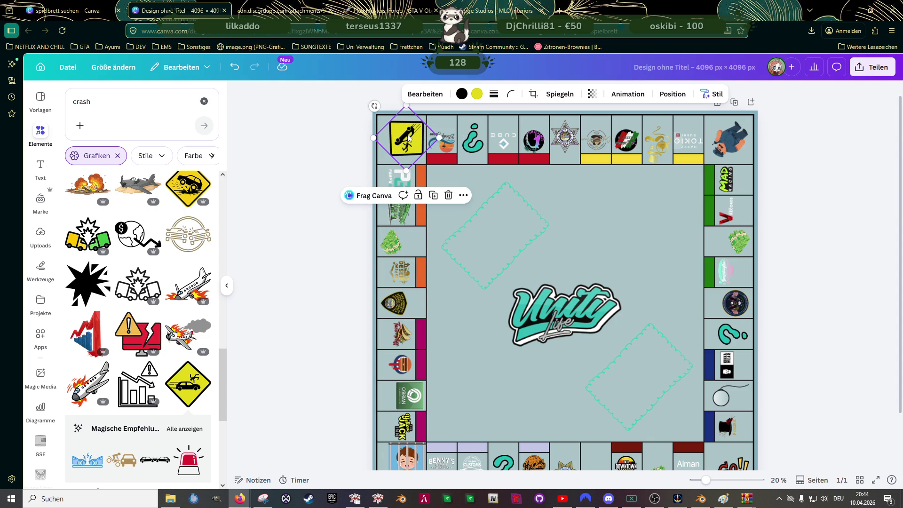
drag(407, 140, 401, 135)
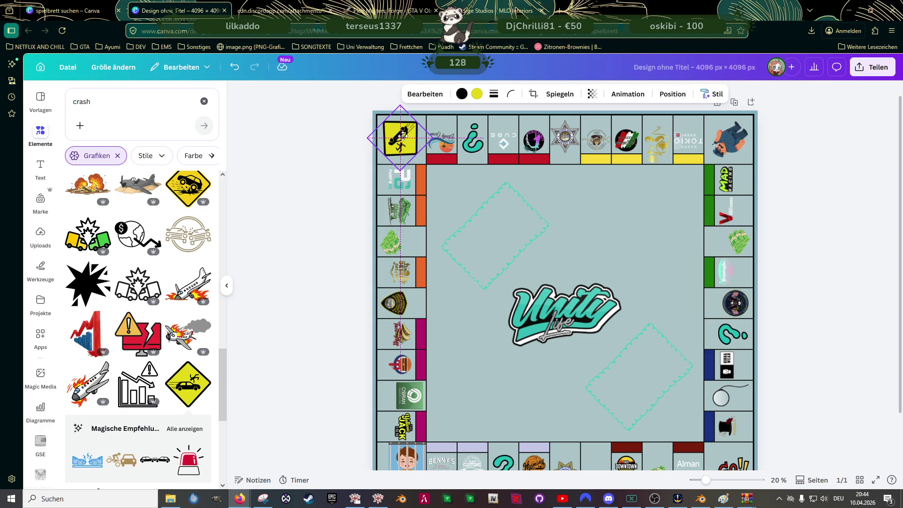
Move the crash sign back to the centre, rotate it upright and mirror it horizontally.
click(486, 226)
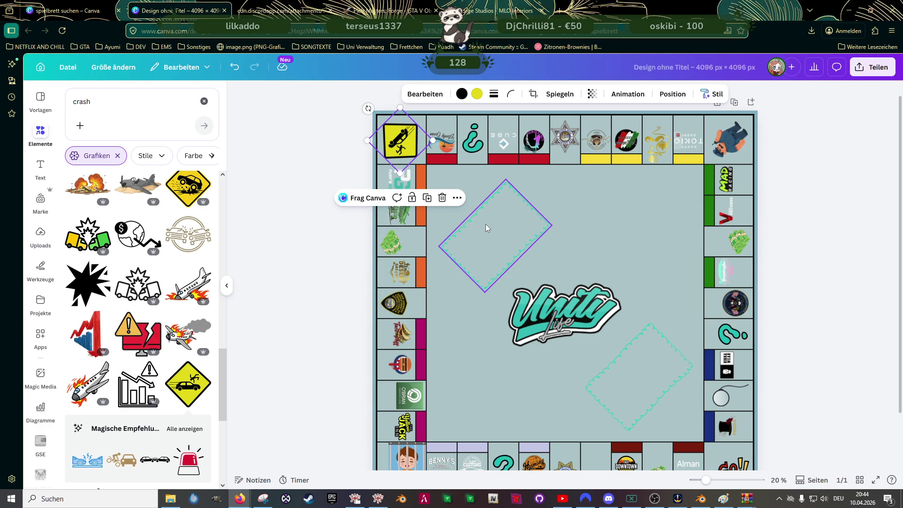
drag(400, 139, 612, 339)
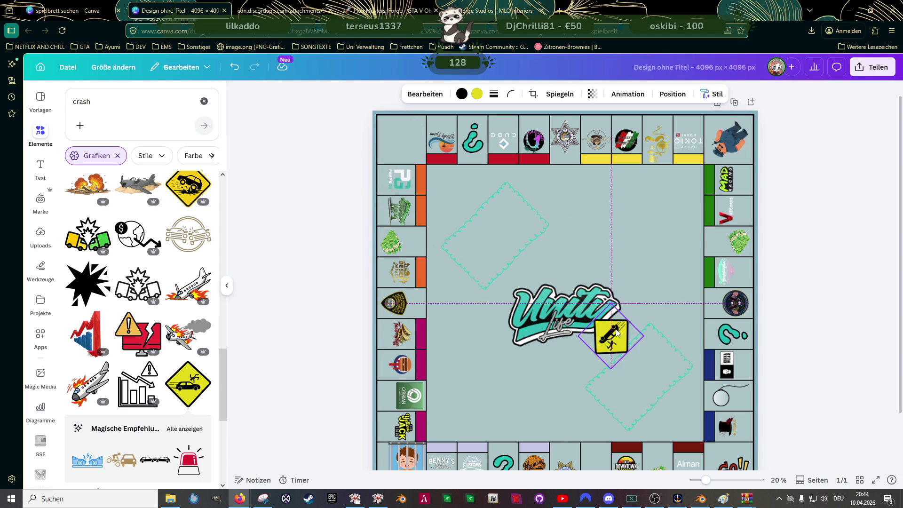
scroll(615, 331, down, 2)
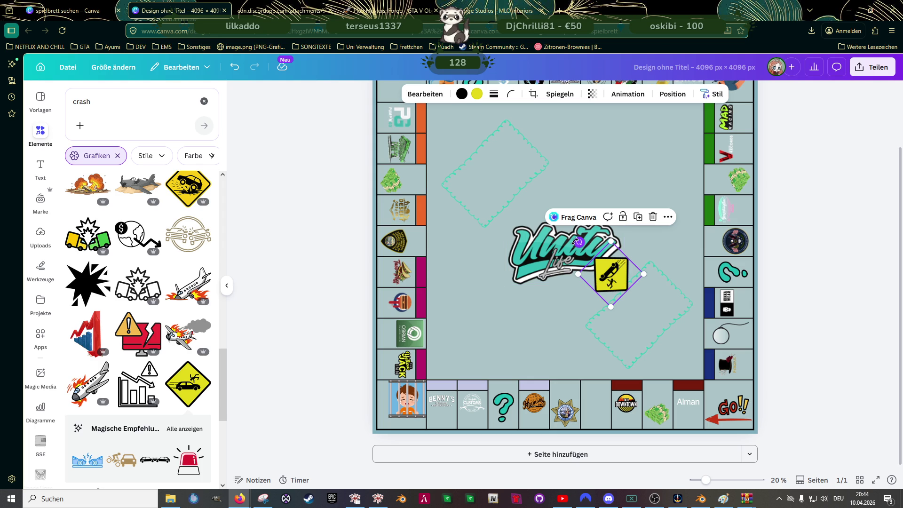
drag(580, 242, 611, 324)
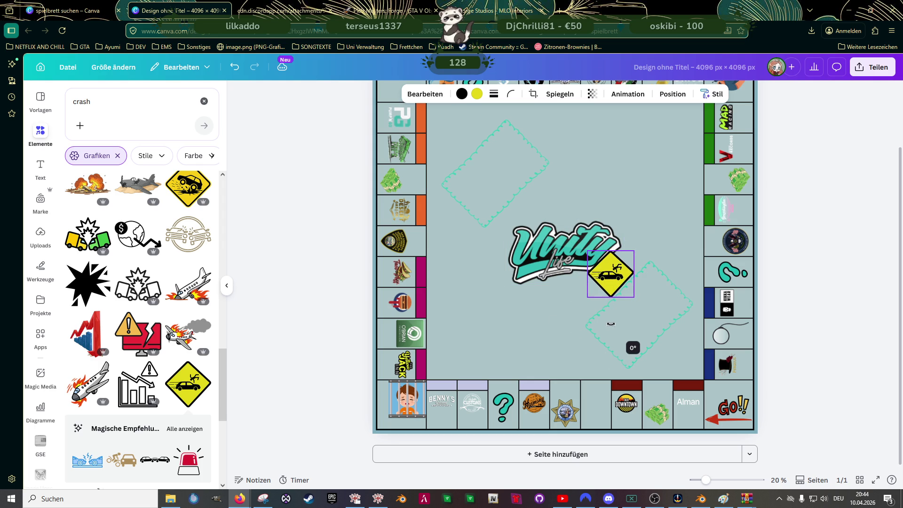
click(560, 94)
click(554, 120)
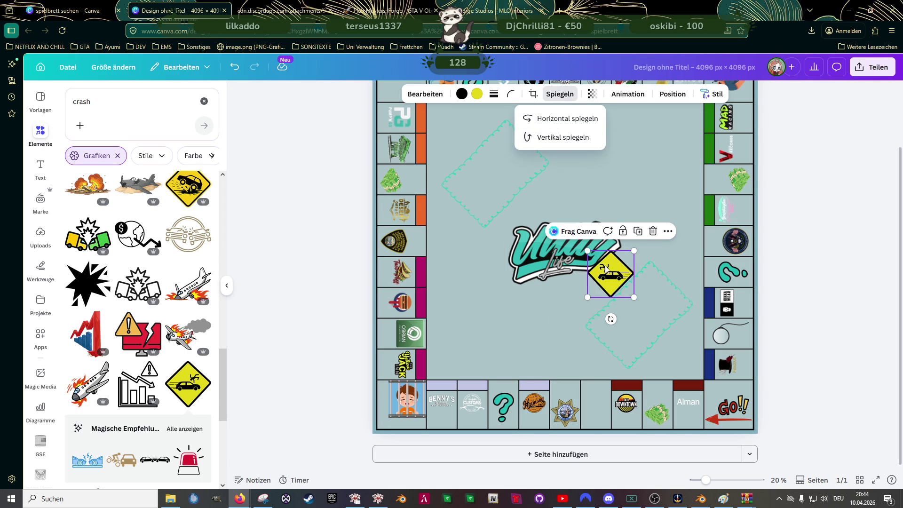
mouse_move(607, 274)
mouse_down()
mouse_move(730, 398)
mouse_move(622, 337)
mouse_up()
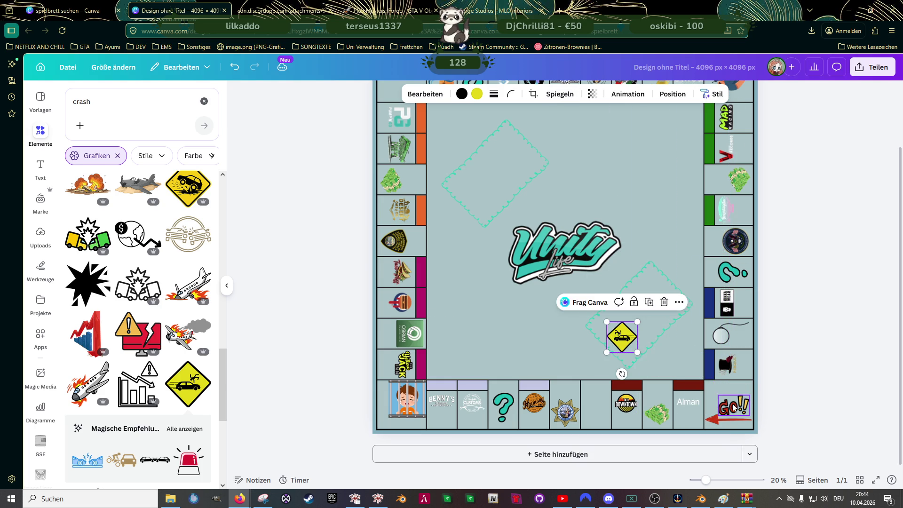
Place the crash sign in the Go corner square with the red arrow and the Go!! sticker at its top-right.
drag(730, 402, 647, 271)
mouse_move(622, 338)
mouse_down()
mouse_move(734, 401)
mouse_move(699, 363)
mouse_move(707, 376)
mouse_up()
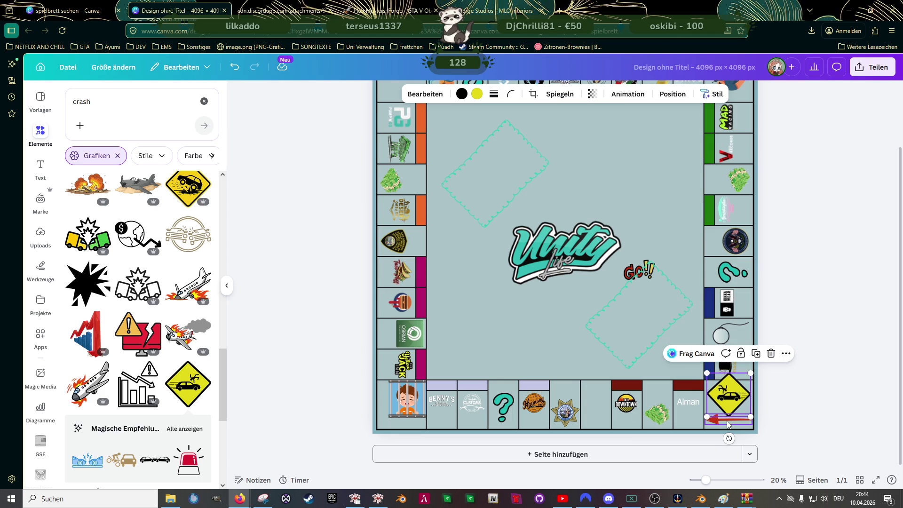
drag(723, 421, 727, 423)
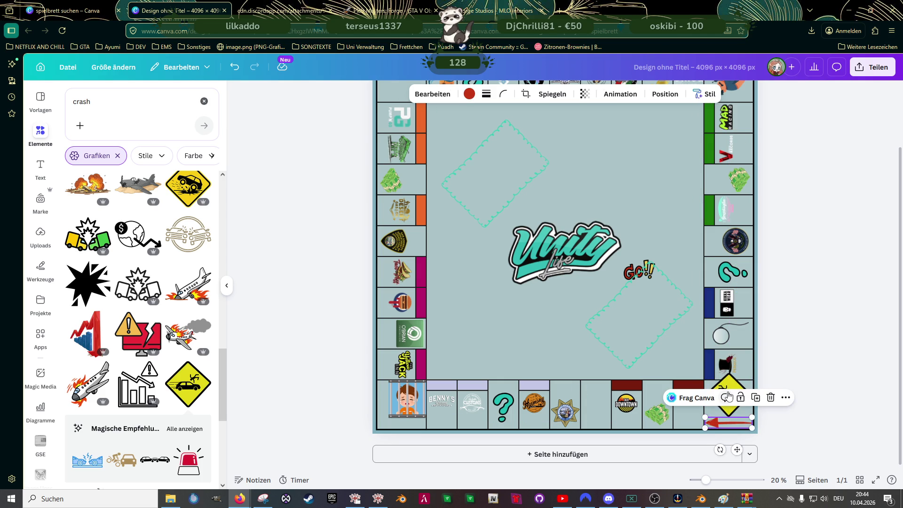
mouse_move(730, 385)
mouse_down()
mouse_move(715, 388)
mouse_move(728, 402)
mouse_up()
mouse_move(639, 272)
mouse_down()
mouse_move(678, 353)
mouse_move(714, 388)
mouse_up()
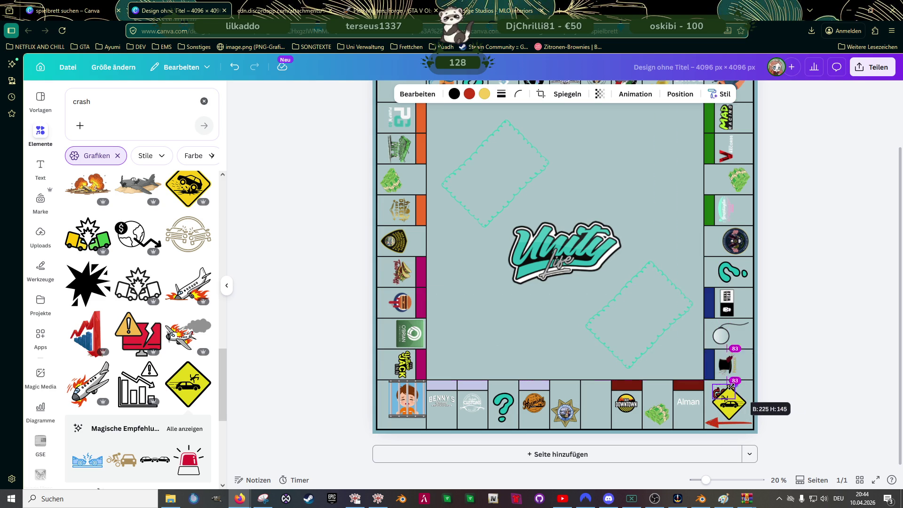
drag(716, 391, 738, 387)
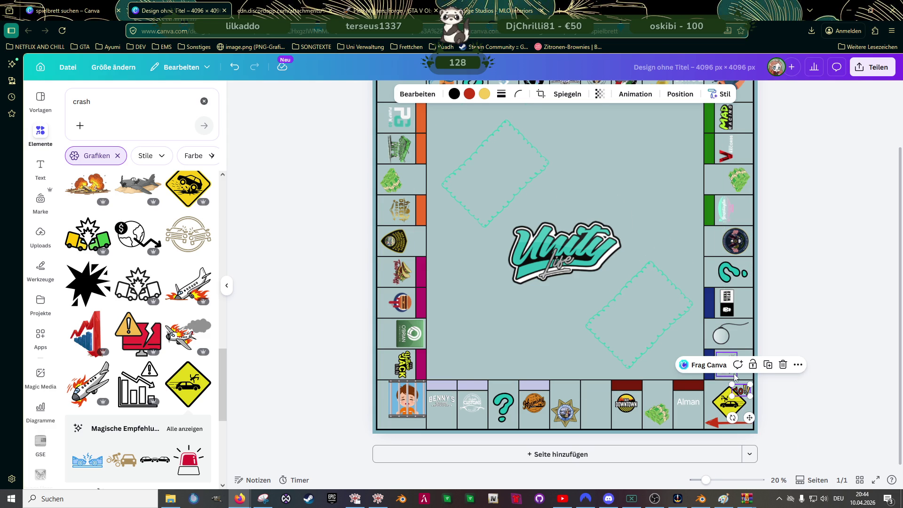
ctrl+scroll(736, 378, up, 2)
scroll(736, 377, up, 1)
scroll(739, 356, down, 1)
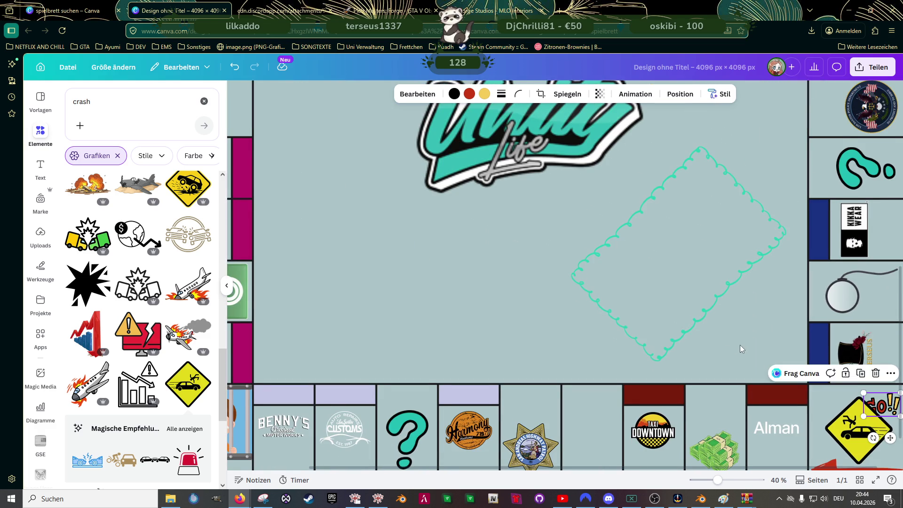
Bring the Go!! sticker in front of the crash sign and enlarge it slightly.
click(699, 296)
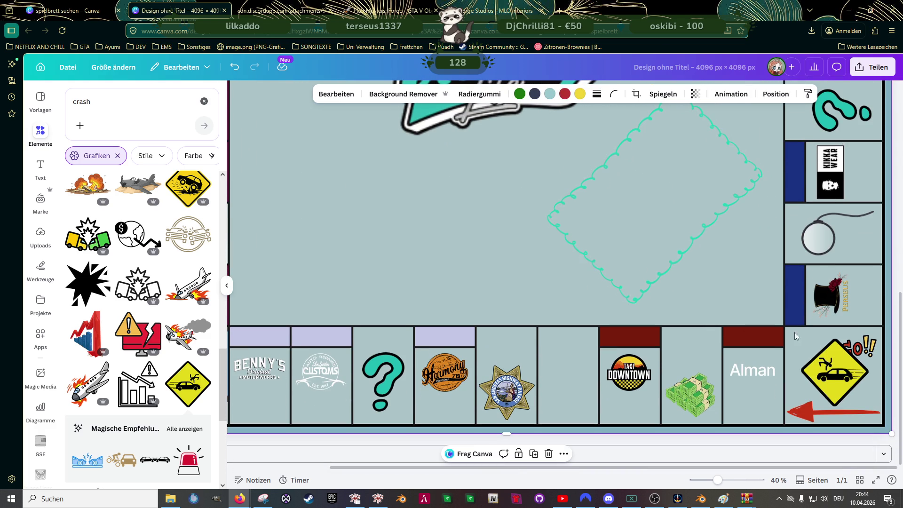
click(861, 347)
right_click(877, 343)
mouse_move(734, 353)
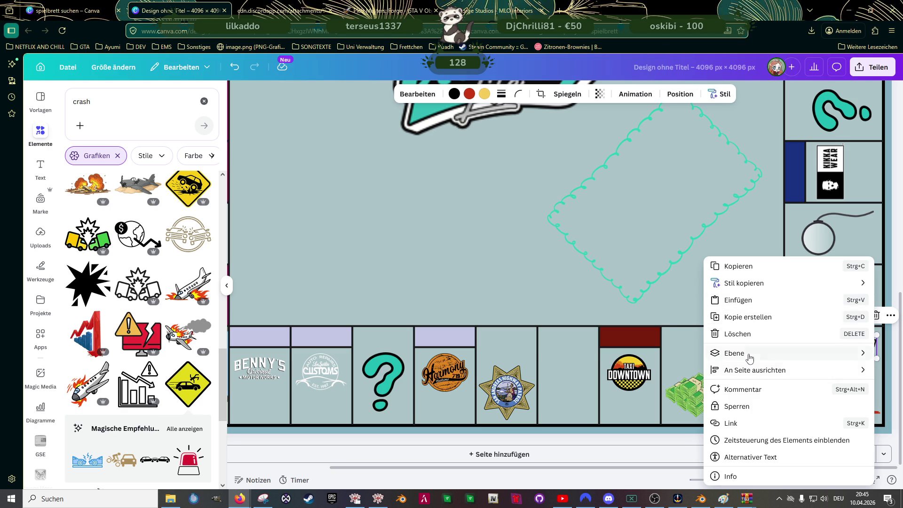
click(621, 367)
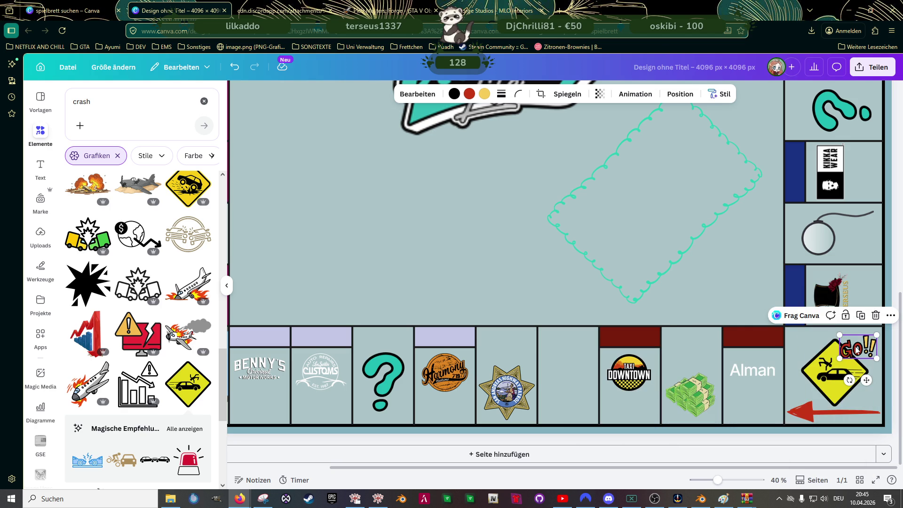
drag(837, 359, 824, 368)
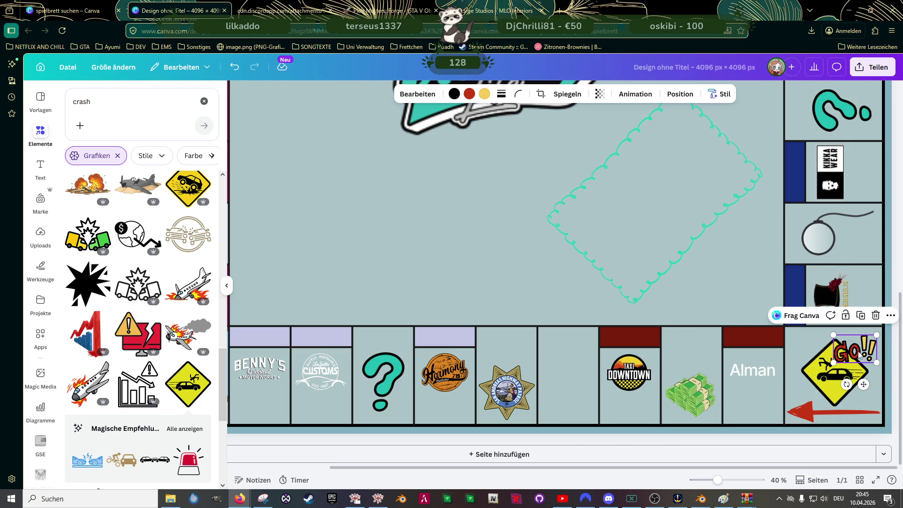
Enlarge the crash sign to fill the corner and nudge the red arrow beneath it down-left.
click(835, 344)
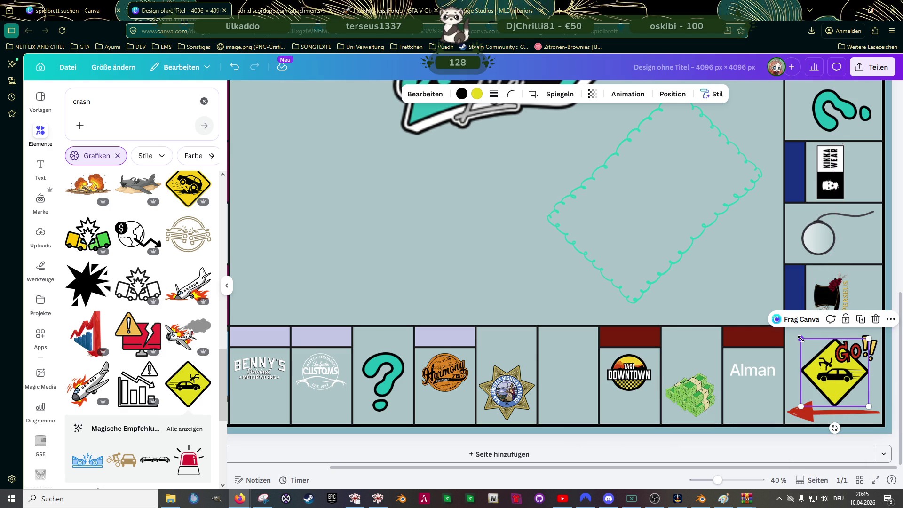
drag(804, 341, 788, 328)
drag(819, 362, 828, 364)
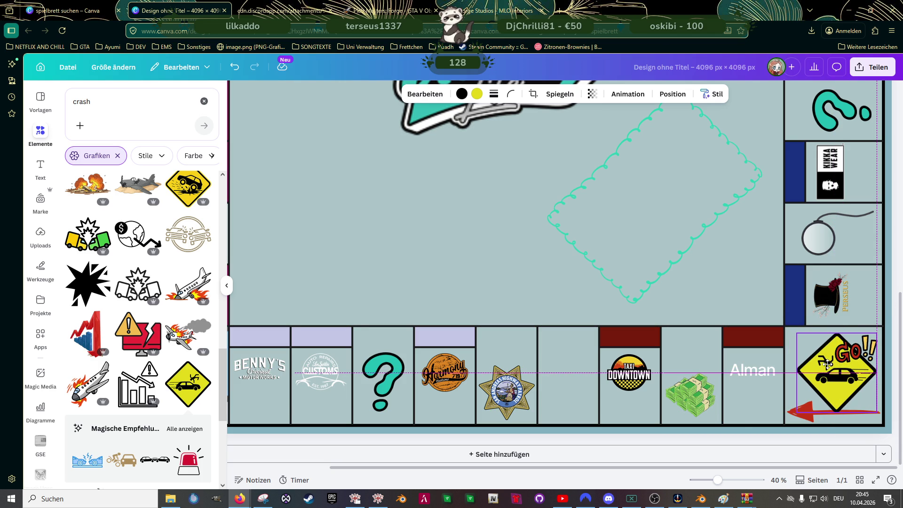
click(810, 416)
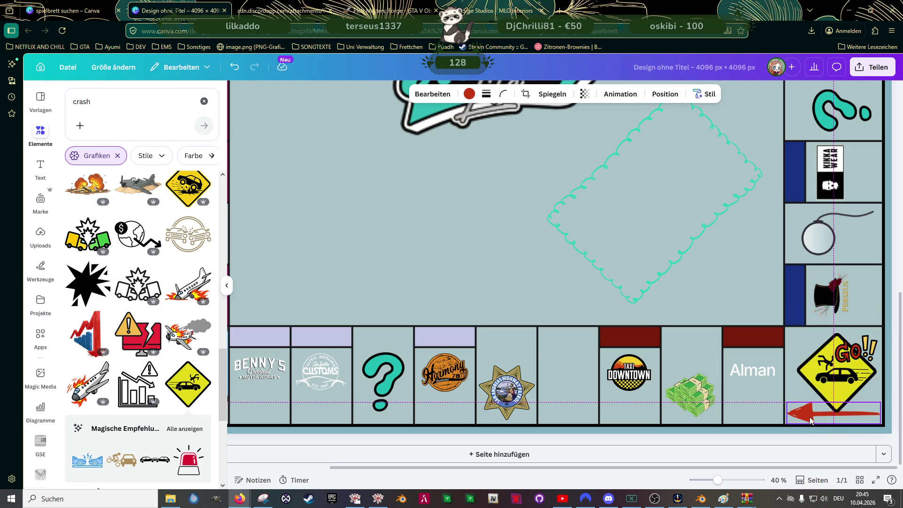
drag(810, 416, 812, 419)
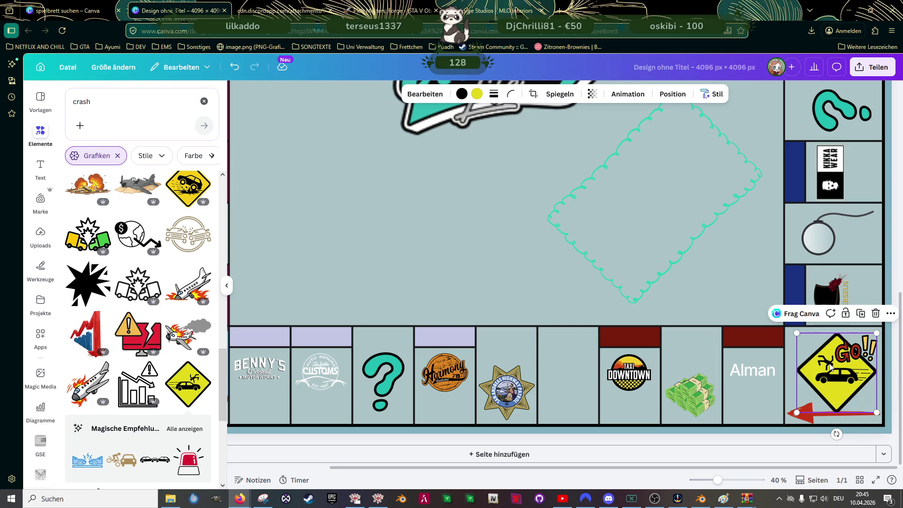
click(831, 368)
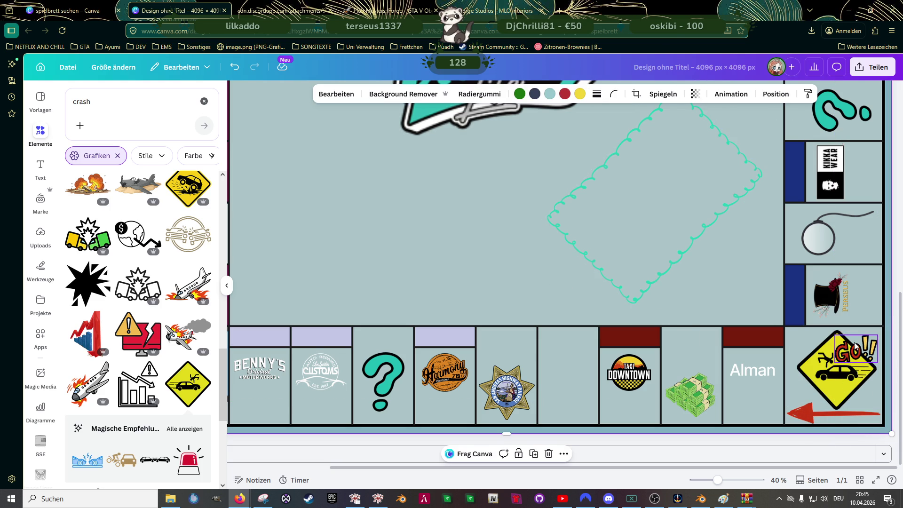
click(857, 350)
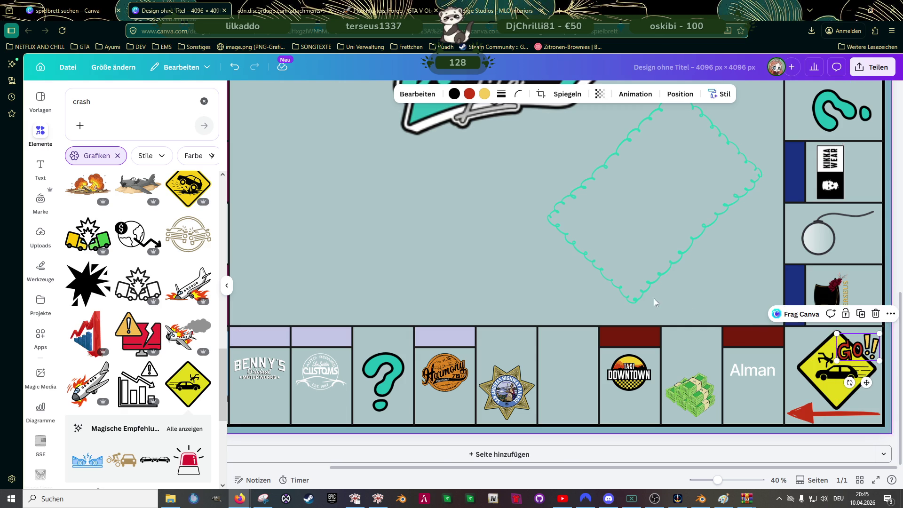
click(536, 300)
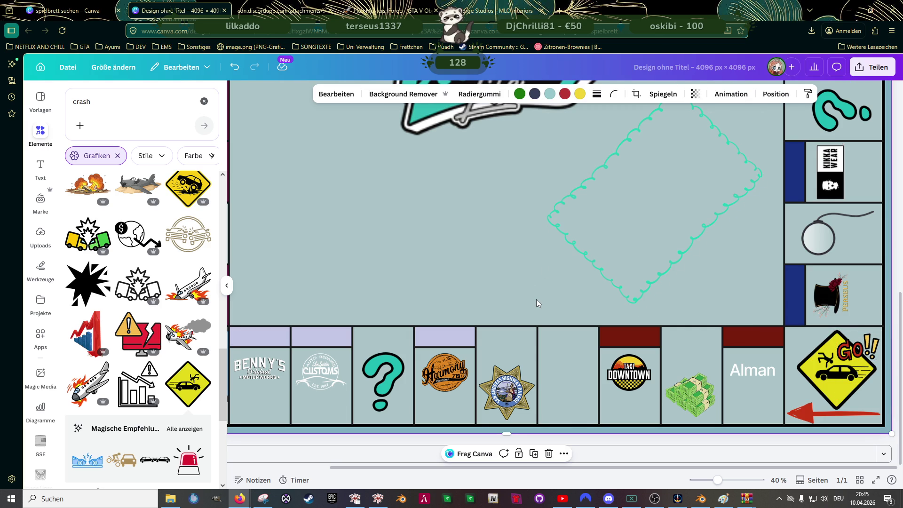
scroll(182, 245, up, 2)
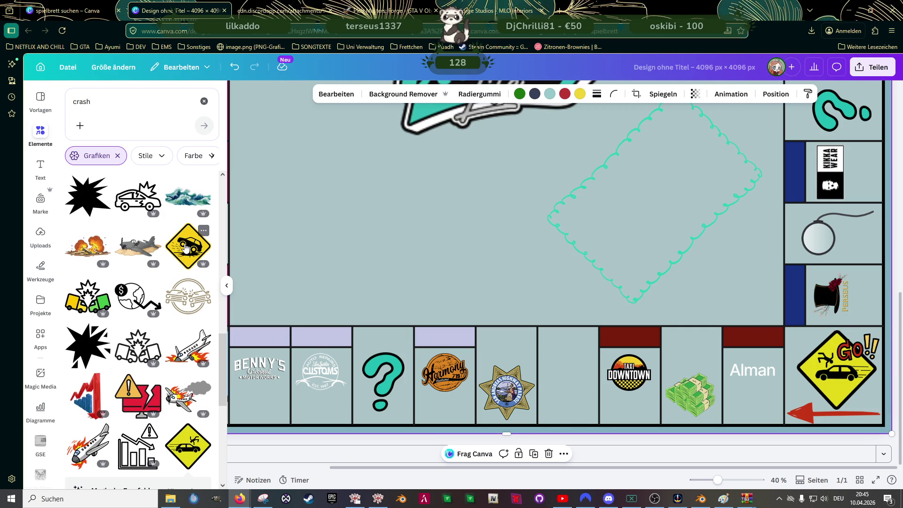
scroll(182, 255, down, 4)
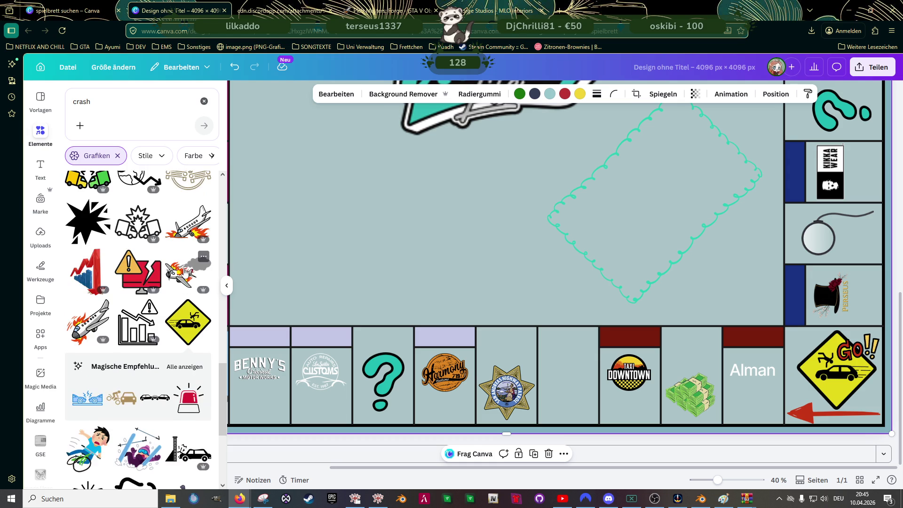
scroll(183, 262, down, 3)
scroll(185, 273, down, 2)
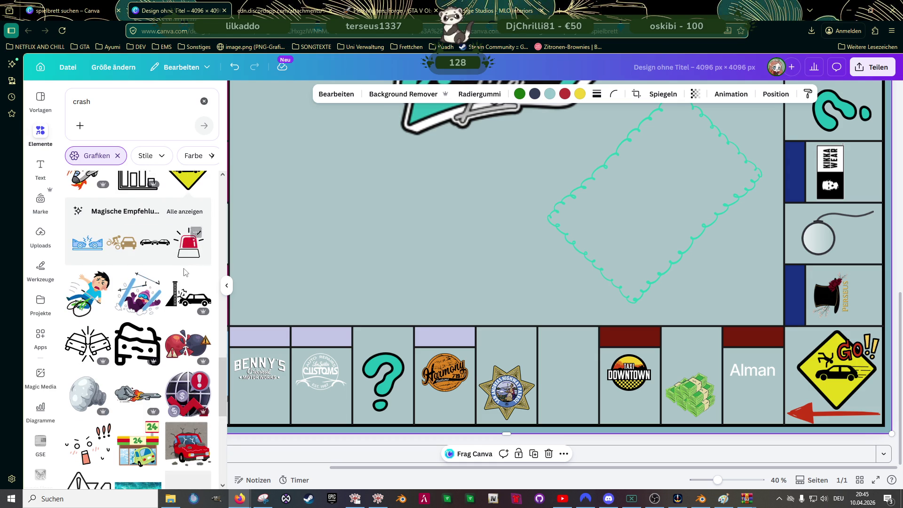
scroll(185, 273, down, 2)
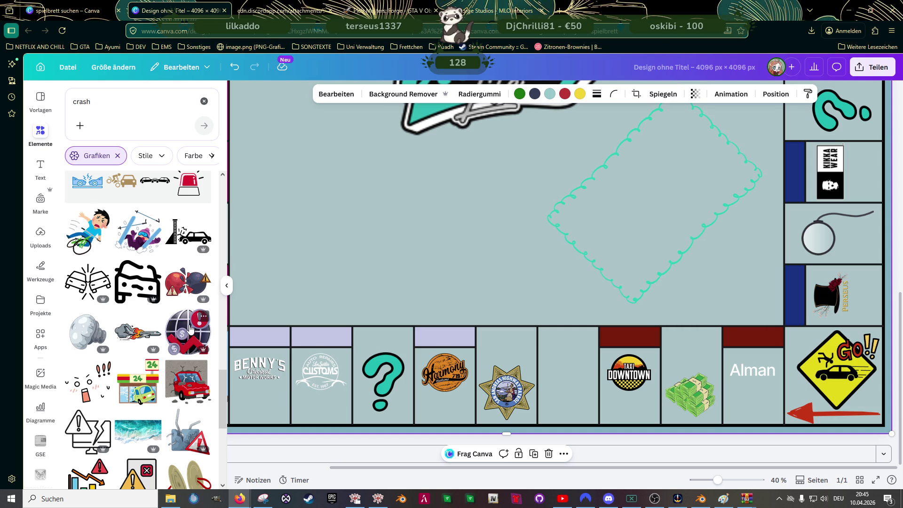
scroll(189, 329, down, 2)
scroll(189, 362, down, 2)
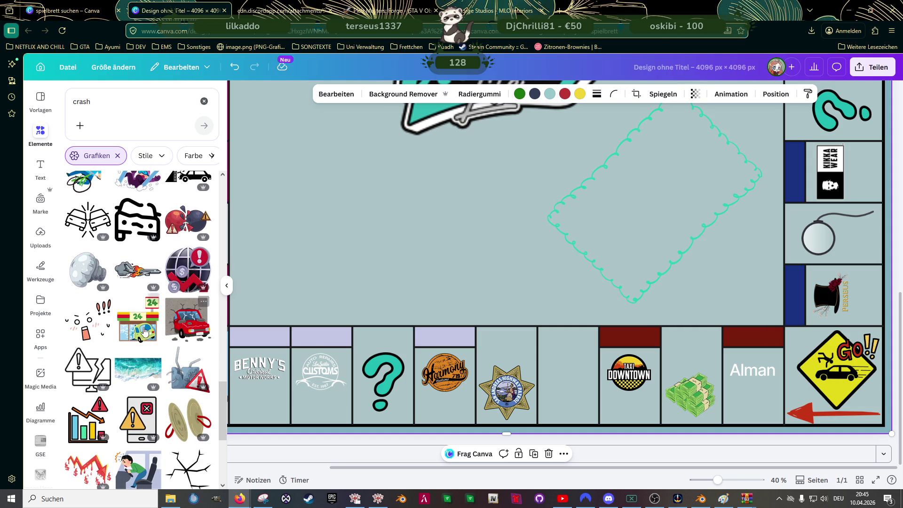
Add the green-car-through-shop-window picture and show all similar graphics.
click(189, 321)
scroll(431, 282, up, 2)
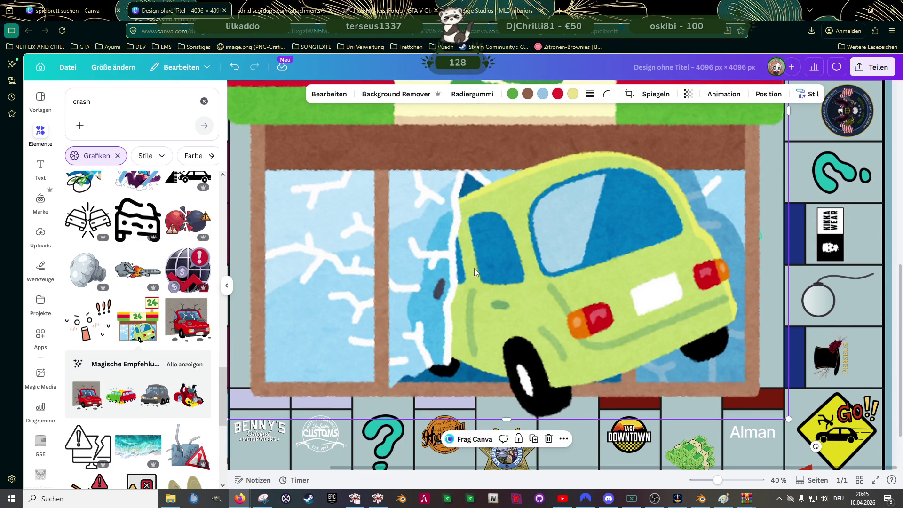
click(185, 364)
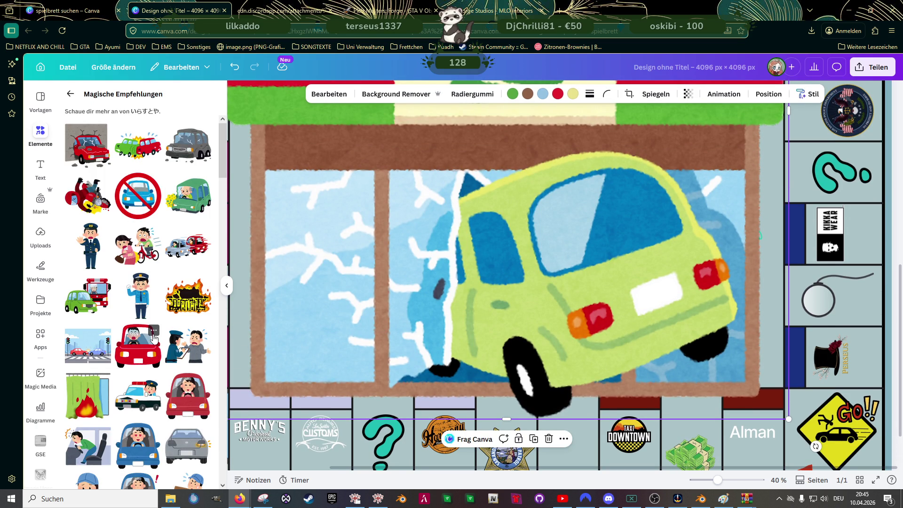
scroll(154, 336, down, 1)
scroll(154, 336, down, 2)
scroll(154, 337, down, 2)
scroll(154, 336, down, 1)
scroll(154, 335, down, 2)
scroll(154, 336, down, 2)
scroll(154, 336, down, 1)
scroll(154, 336, down, 2)
scroll(154, 336, down, 1)
scroll(154, 338, down, 2)
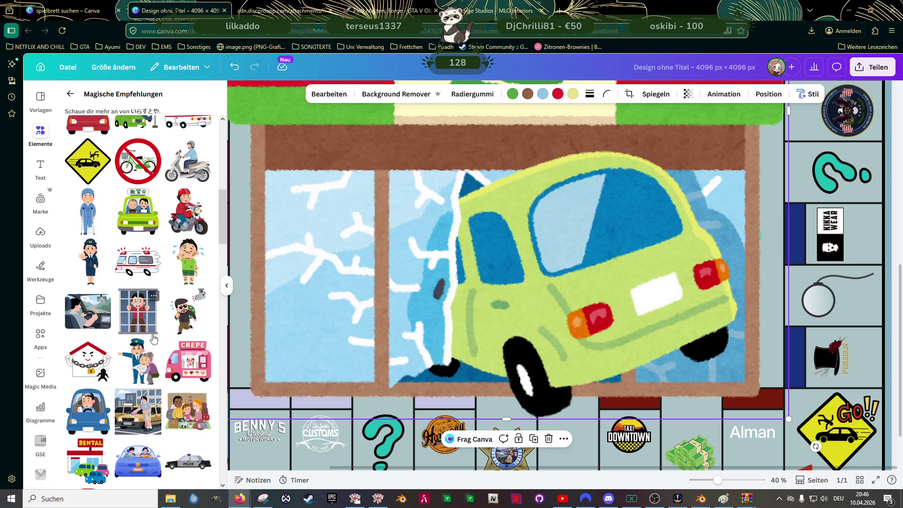
scroll(154, 337, down, 1)
scroll(154, 337, down, 2)
scroll(154, 338, down, 2)
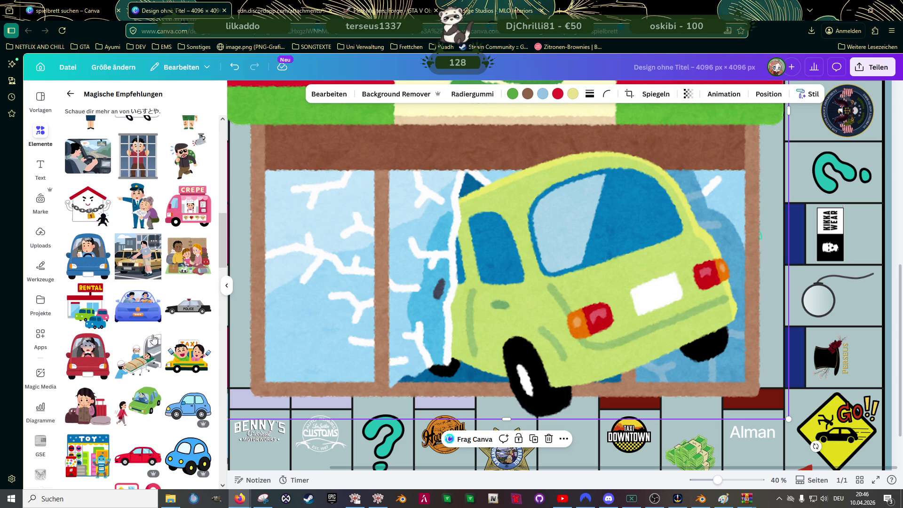
scroll(494, 283, down, 5)
Resize the crash picture, rotate it to 135° and move it toward the top-left corner.
drag(536, 333, 528, 351)
drag(479, 367, 493, 234)
drag(493, 290, 445, 190)
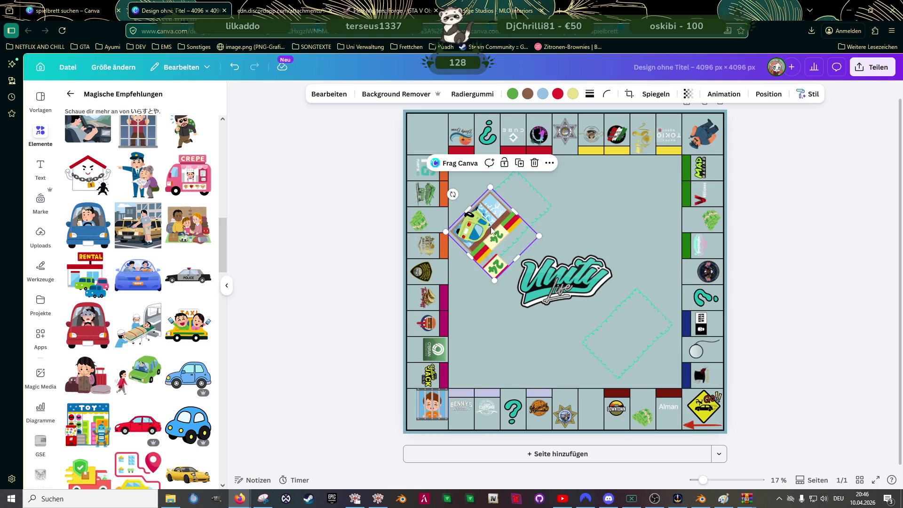
drag(493, 233, 452, 177)
drag(447, 131, 456, 194)
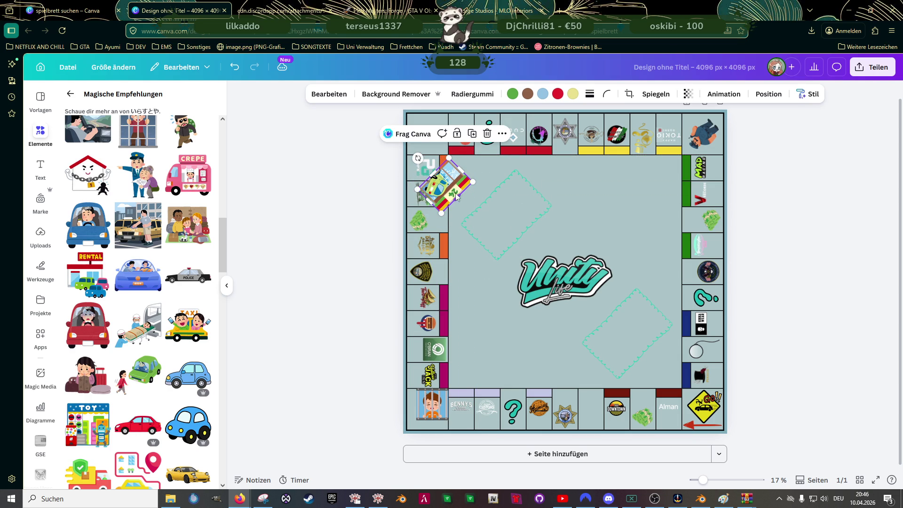
scroll(438, 189, up, 3)
scroll(395, 188, up, 2)
scroll(332, 191, up, 2)
scroll(332, 190, up, 1)
Trim the crash picture's height and width until it fits the corner tile.
drag(396, 240, 372, 212)
drag(395, 152, 390, 134)
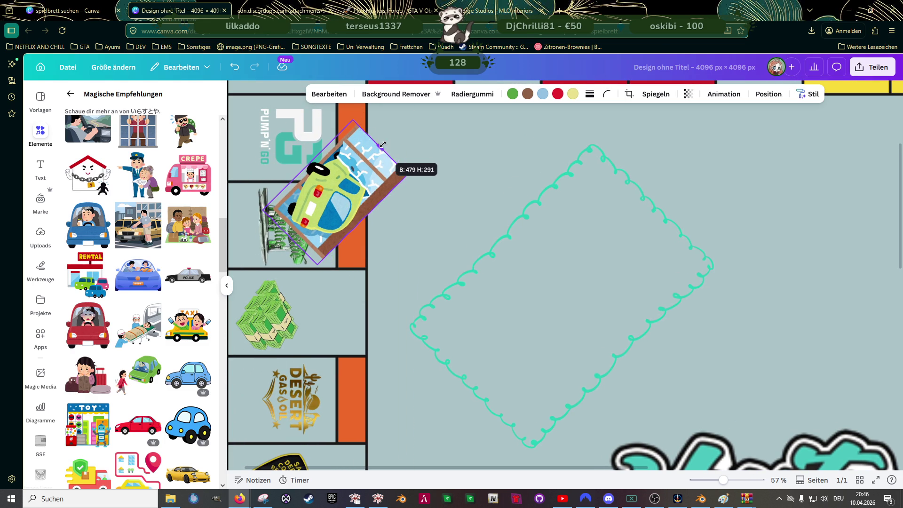
drag(390, 135, 393, 131)
drag(291, 237, 297, 232)
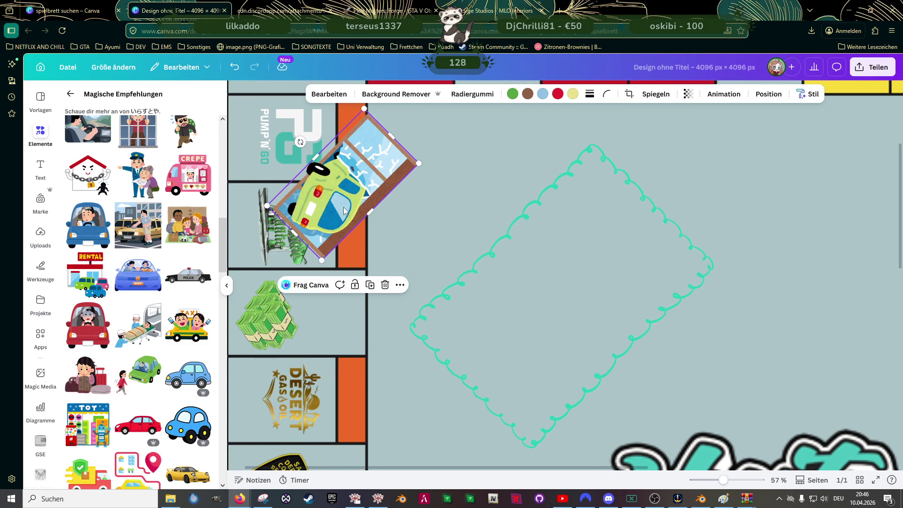
drag(392, 134, 366, 153)
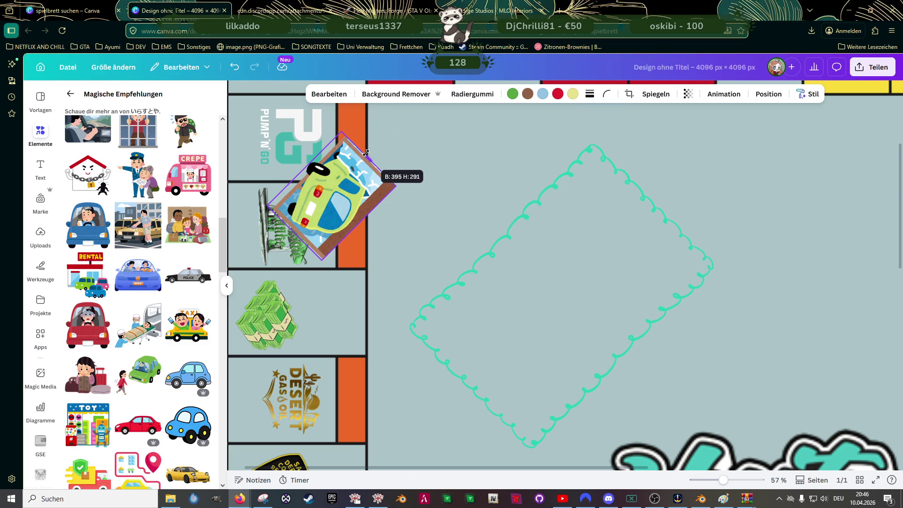
drag(365, 153, 365, 154)
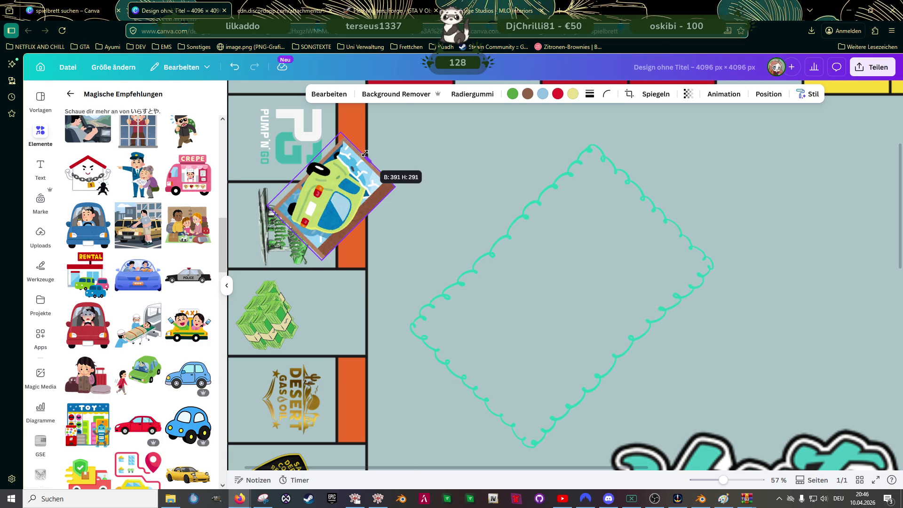
scroll(365, 153, up, 5)
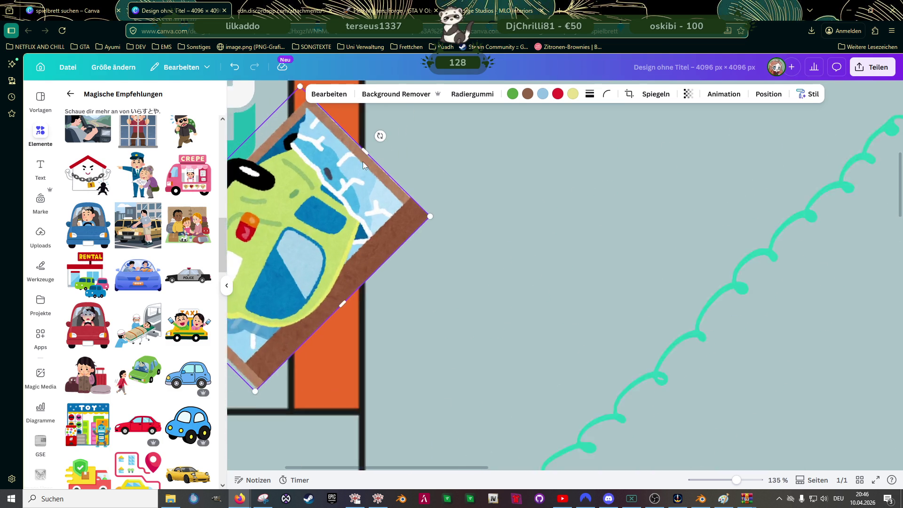
drag(364, 149, 362, 150)
scroll(357, 203, down, 2)
scroll(338, 251, up, 3)
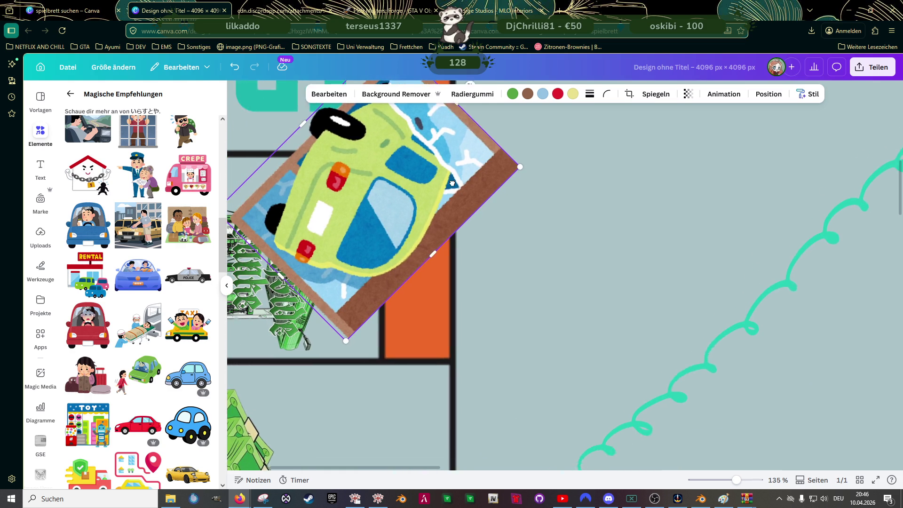
drag(302, 265, 304, 266)
scroll(371, 248, up, 3)
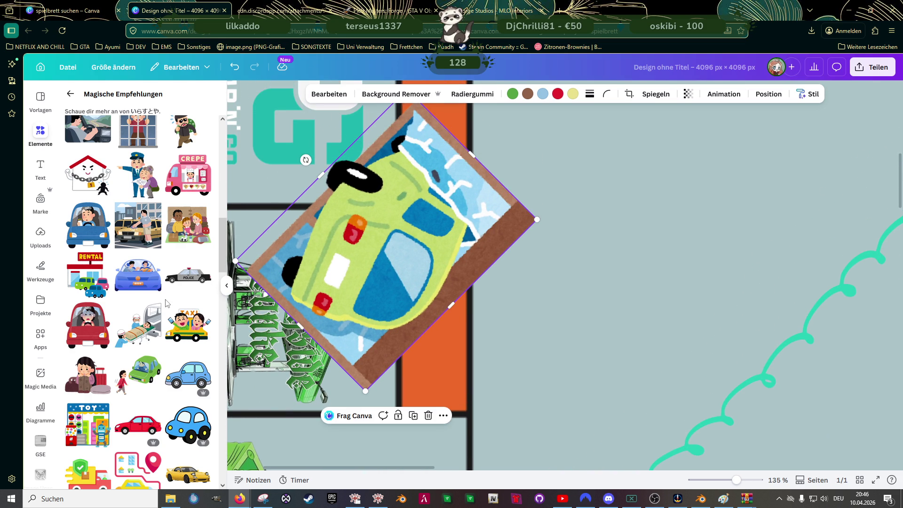
scroll(167, 303, down, 2)
scroll(167, 303, down, 3)
scroll(167, 304, down, 2)
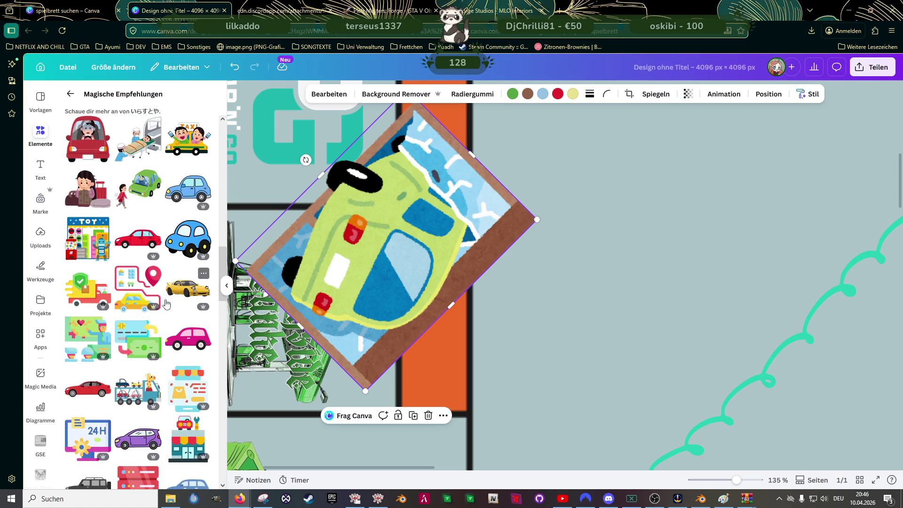
scroll(168, 303, down, 3)
scroll(167, 304, down, 3)
scroll(167, 304, down, 3)
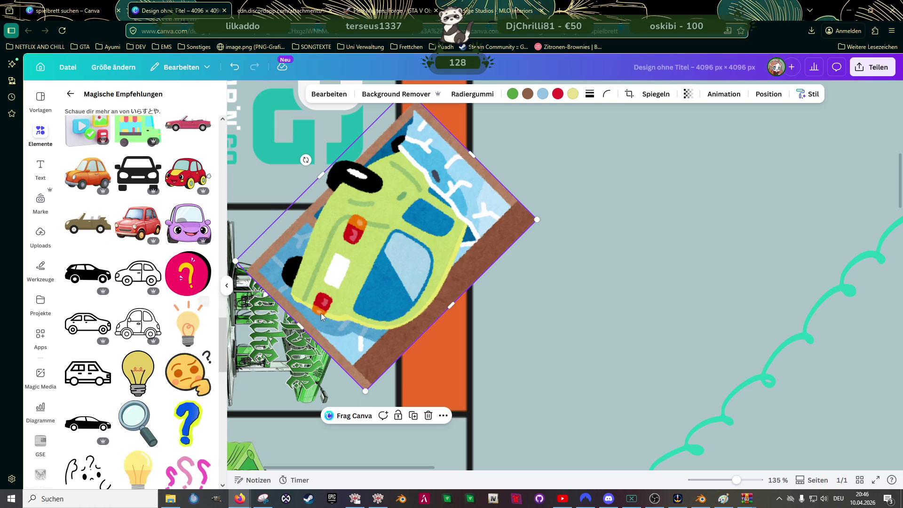
ctrl+scroll(379, 296, down, 3)
ctrl+scroll(423, 283, down, 1)
Centre the tilted crash picture inside the top-left corner tile.
drag(360, 280, 333, 163)
ctrl+scroll(333, 213, down, 1)
drag(322, 221, 318, 198)
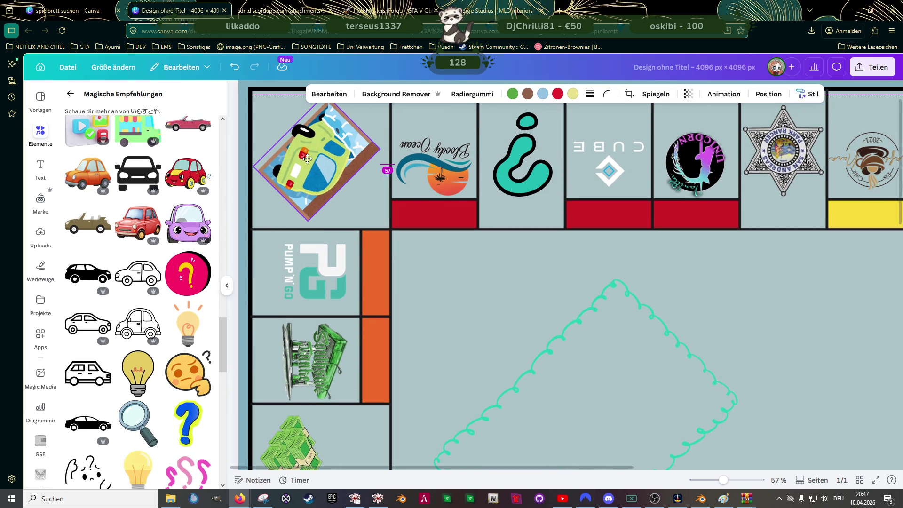
scroll(314, 224, up, 1)
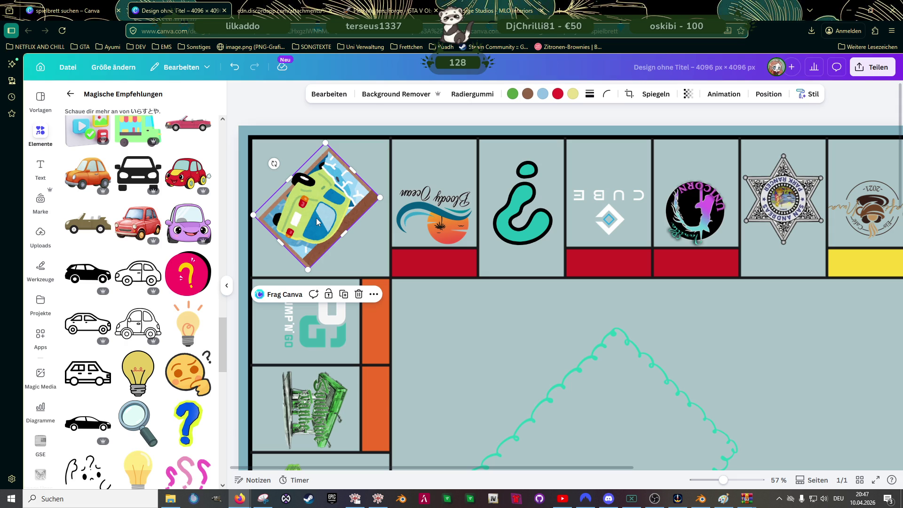
drag(317, 219, 329, 205)
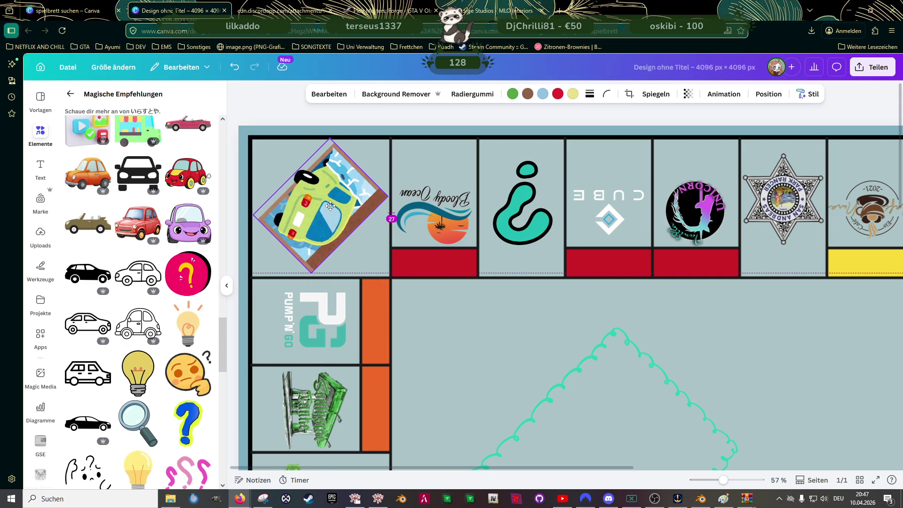
drag(331, 206, 328, 209)
click(492, 352)
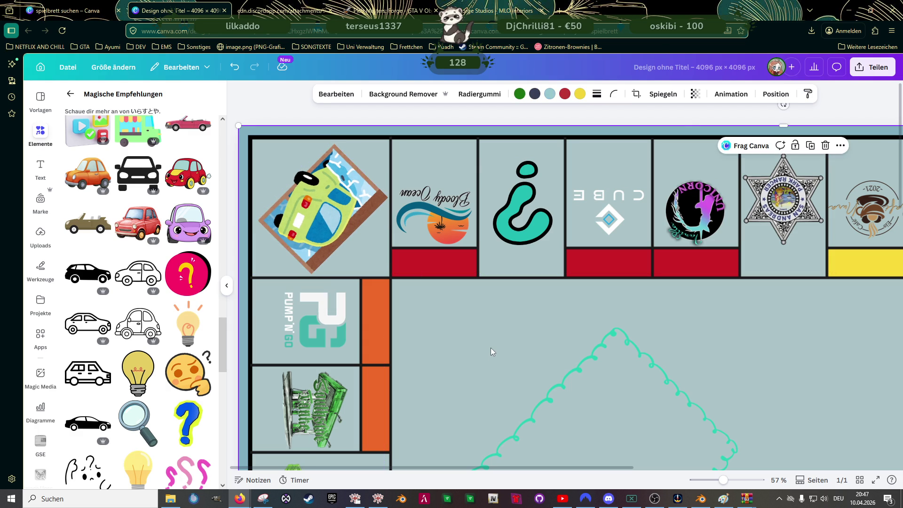
scroll(491, 347, down, 2)
scroll(480, 335, down, 2)
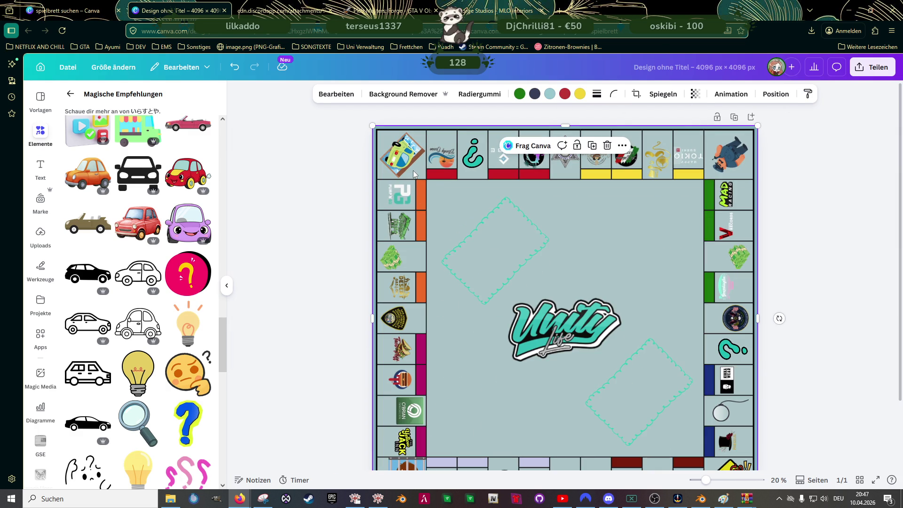
scroll(577, 311, down, 3)
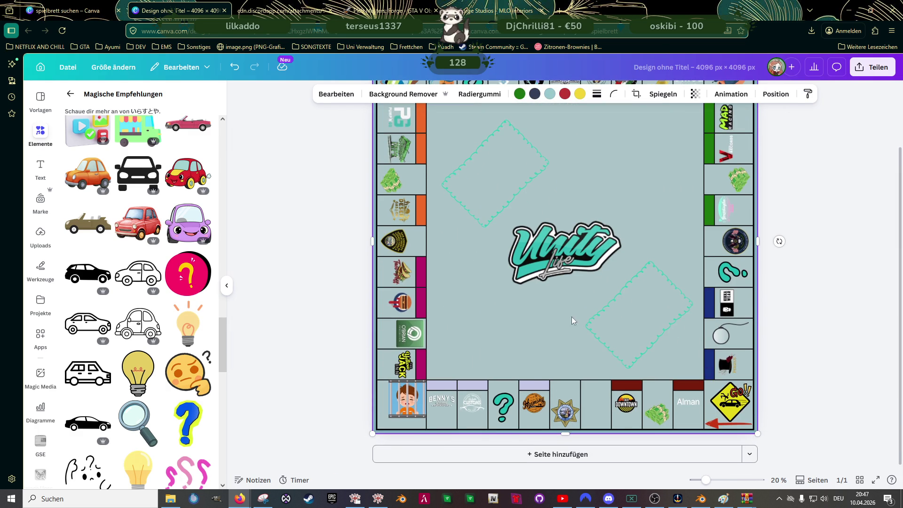
click(298, 333)
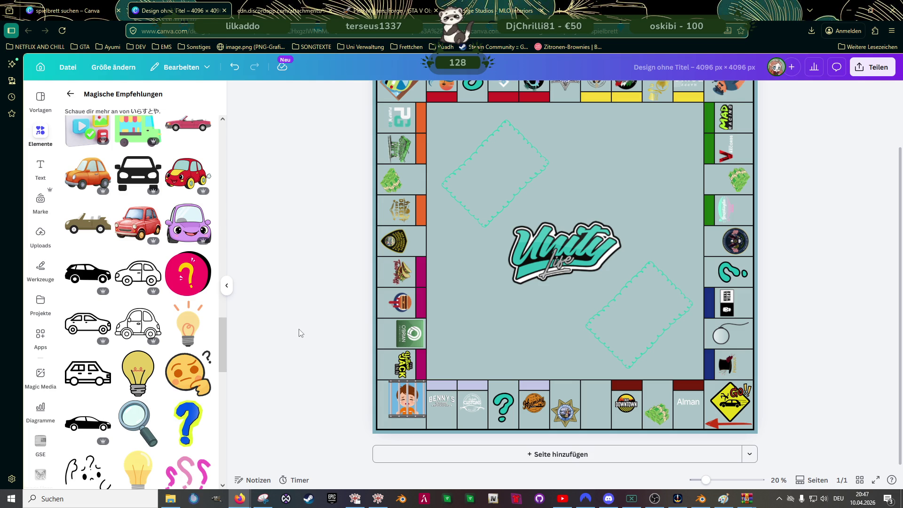
Alt-drag a copy of the yellow crash sign from the corner tile to the board centre over the Unity logo.
click(742, 410)
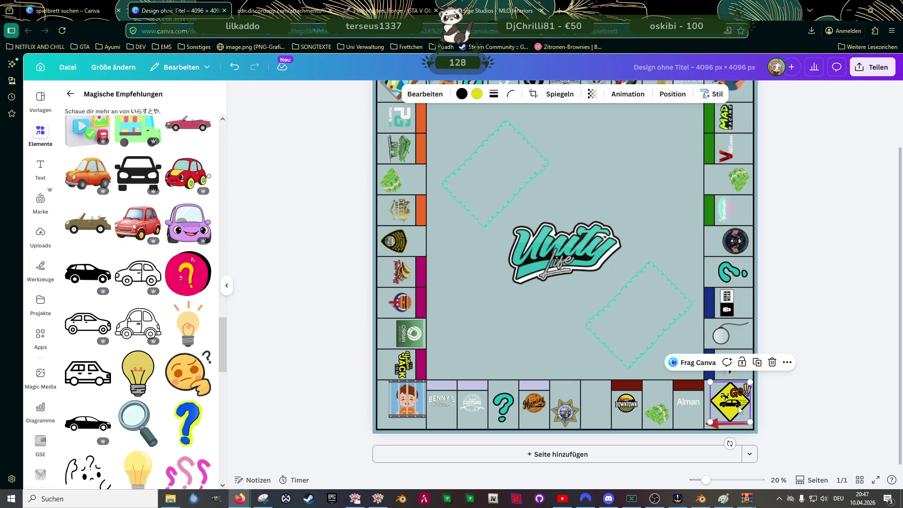
drag(744, 411, 471, 139)
drag(561, 195, 599, 254)
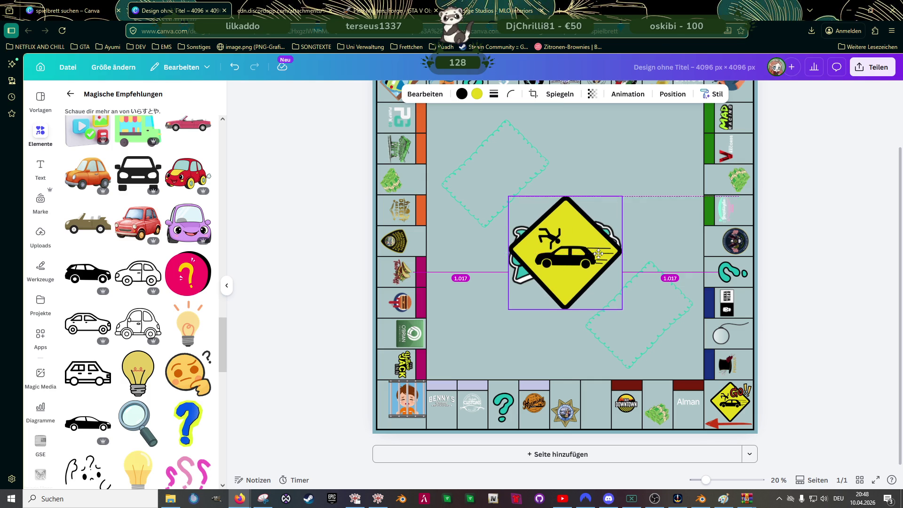
drag(600, 253, 598, 249)
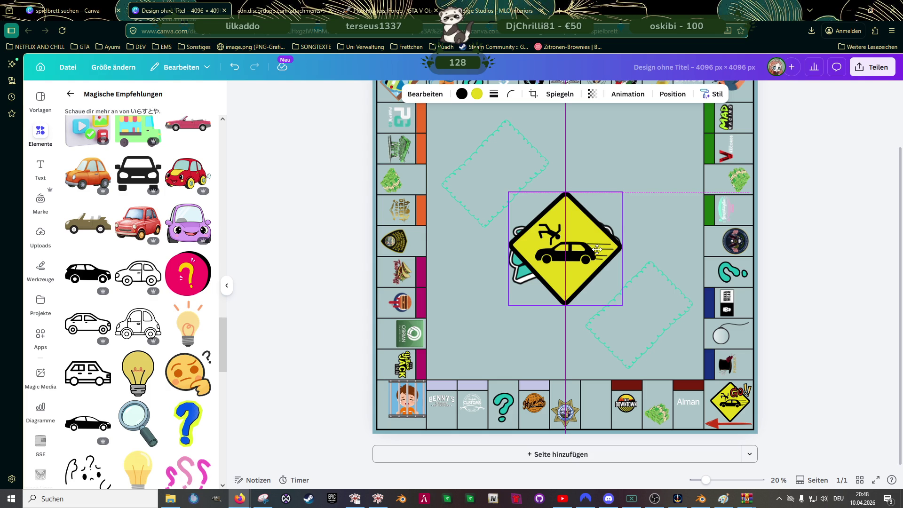
drag(598, 249, 598, 252)
drag(598, 249, 598, 249)
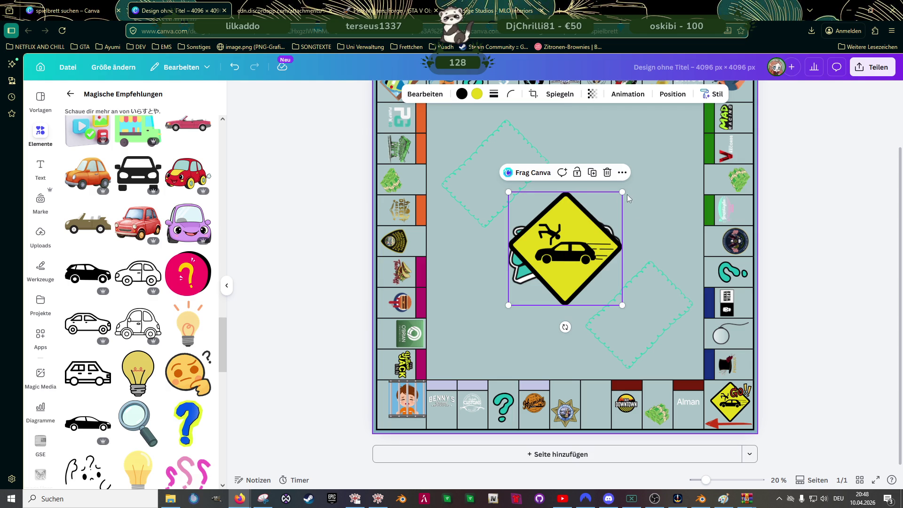
Enlarge the centred crash-sign copy using its corner handles.
drag(621, 193, 655, 157)
drag(586, 243, 575, 252)
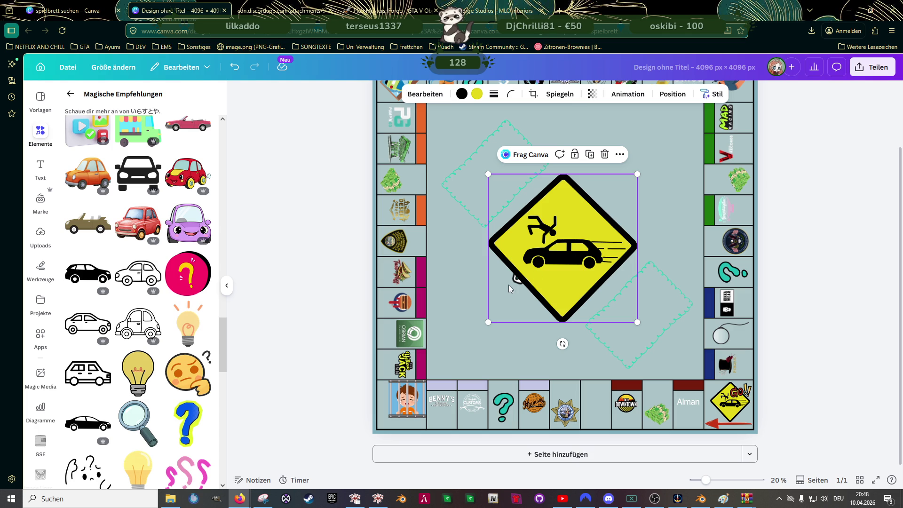
Send the centre crash sign back one layer via Ebene > 1 Ebene nach hinten.
right_click(537, 258)
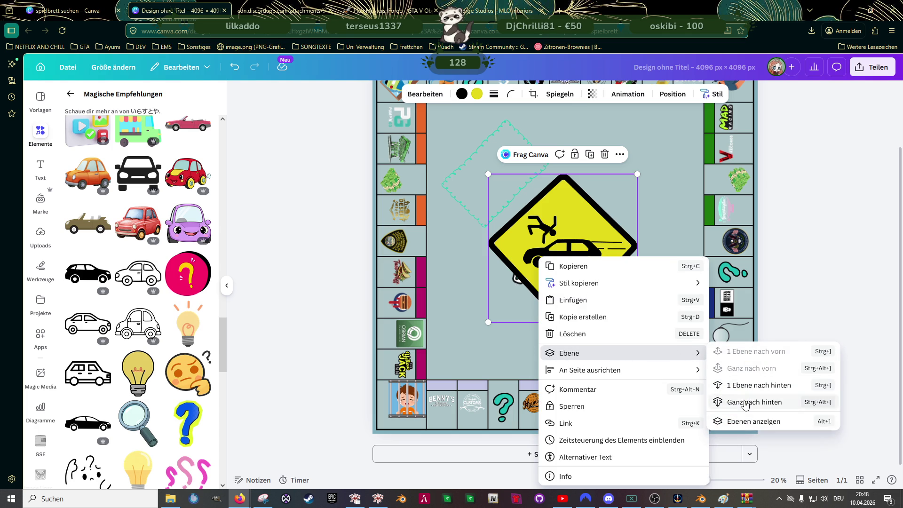
click(744, 388)
right_click(570, 282)
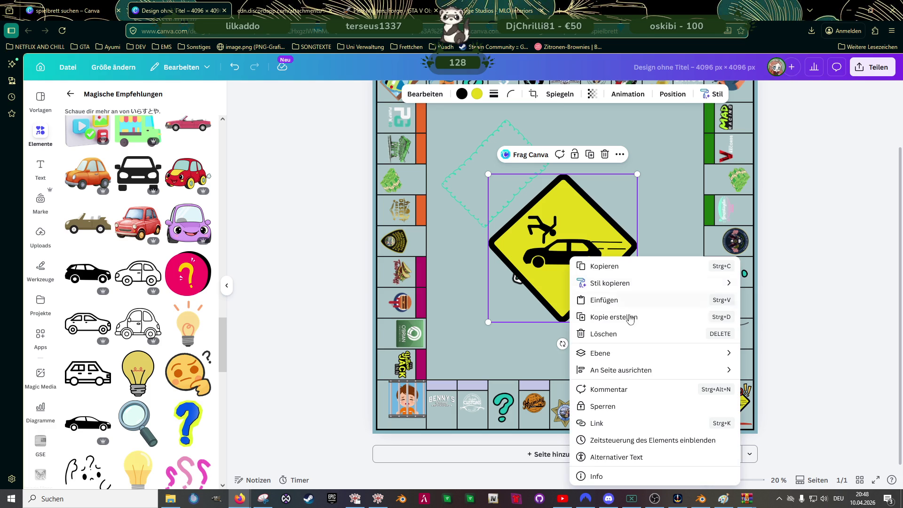
mouse_move(600, 353)
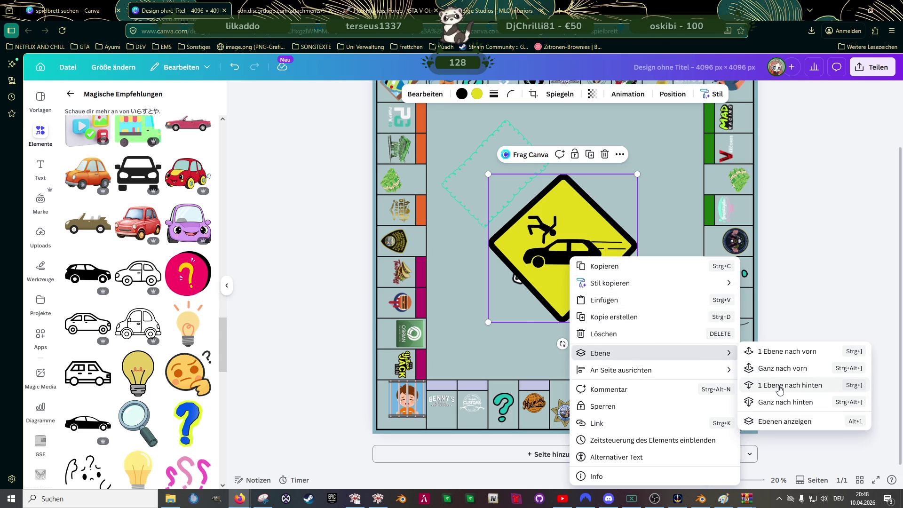
click(781, 389)
Move the Unity logo to the board's lower left and keep the crash sign near the centre.
mouse_move(528, 290)
mouse_down()
mouse_move(573, 260)
mouse_move(494, 346)
mouse_up()
click(515, 258)
click(604, 219)
drag(607, 240, 571, 259)
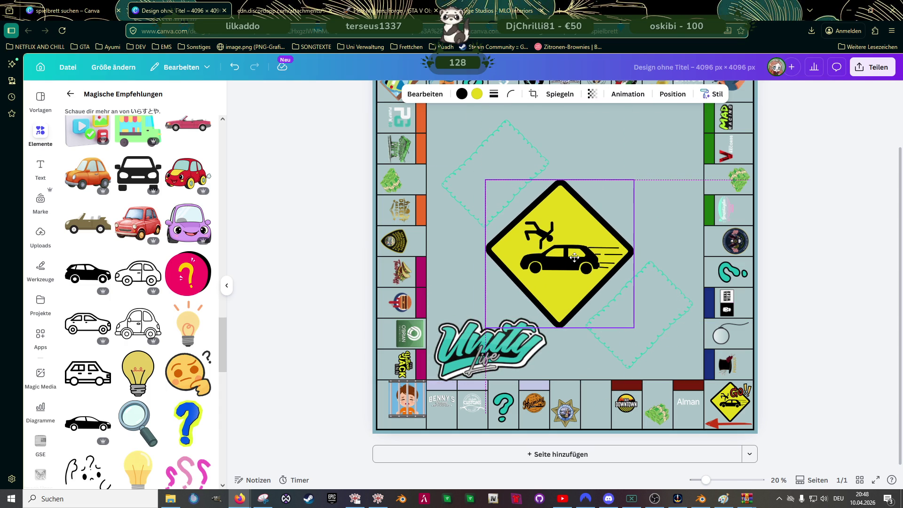
mouse_move(572, 258)
mouse_down()
mouse_move(585, 254)
mouse_move(575, 260)
mouse_move(585, 240)
mouse_move(580, 252)
mouse_up()
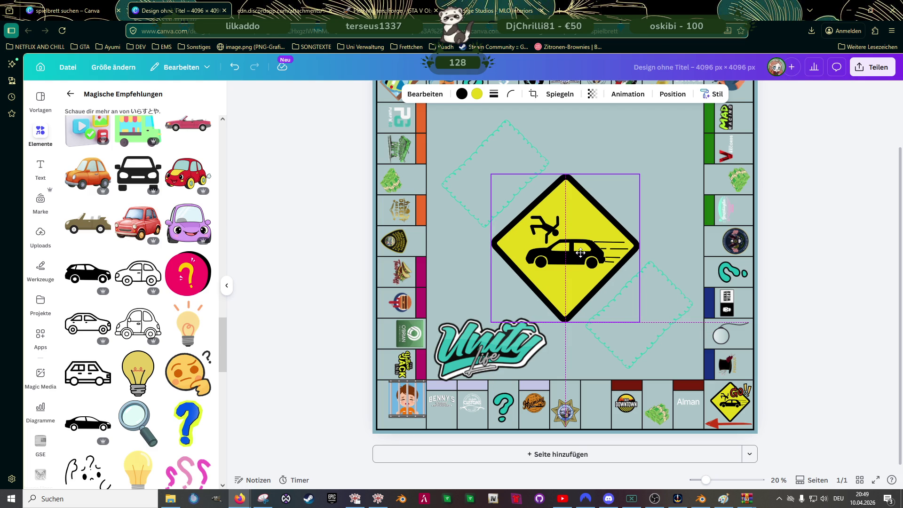
scroll(614, 288, up, 1)
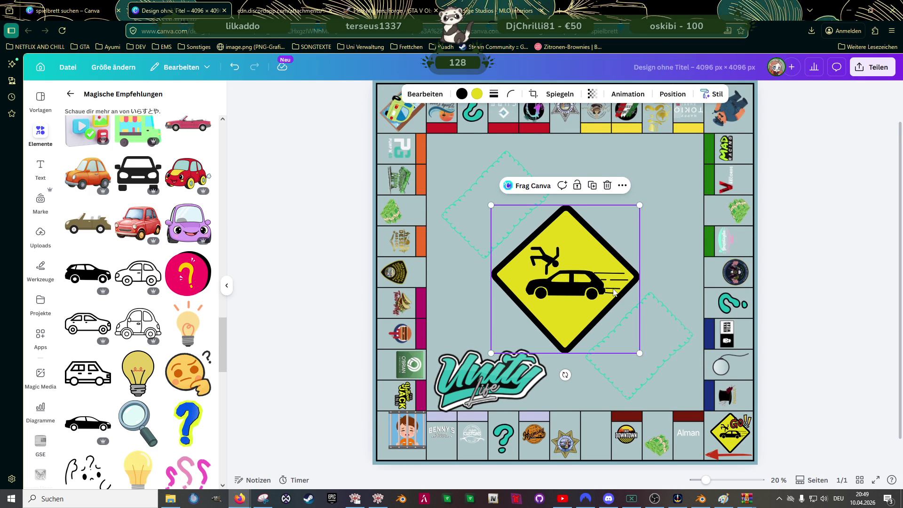
Undo the logo move, enlarge the sign to cover most of the board and check the image editing options.
key(ctrl+z)
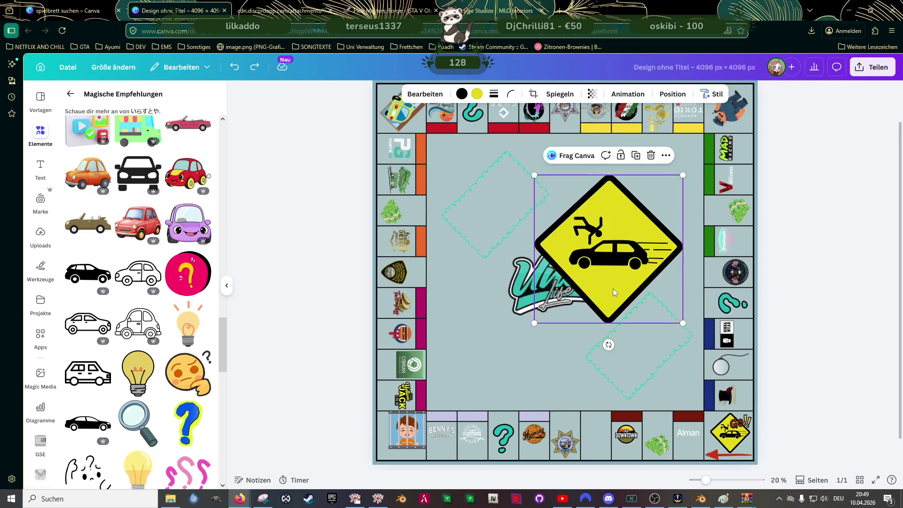
key(ctrl+z)
key(ctrl+z)
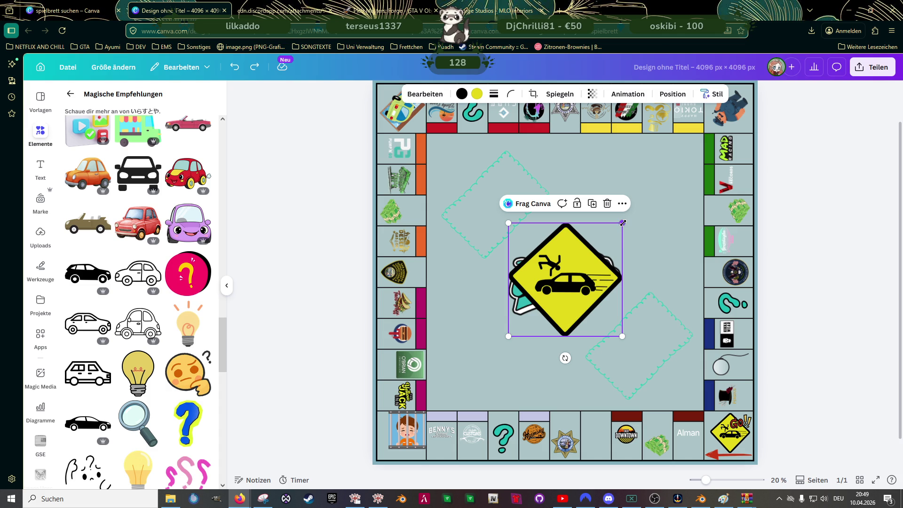
drag(622, 224, 674, 172)
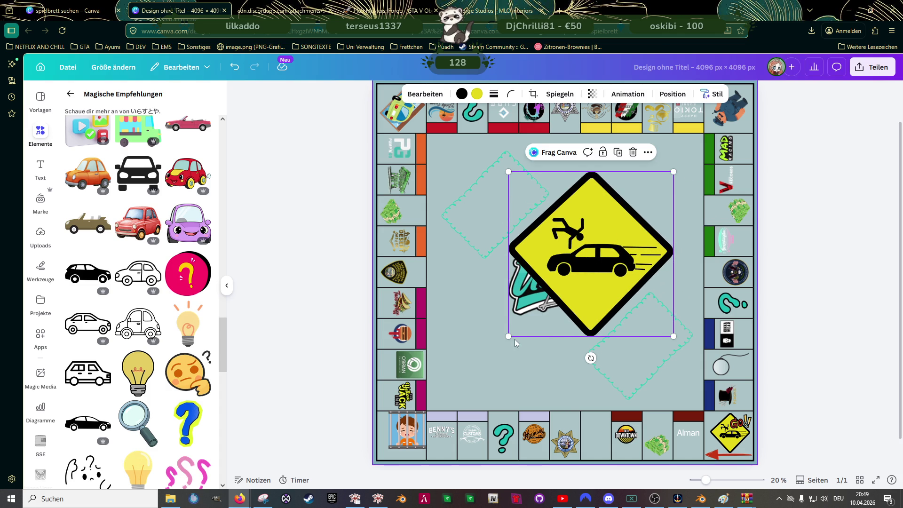
drag(509, 336, 428, 410)
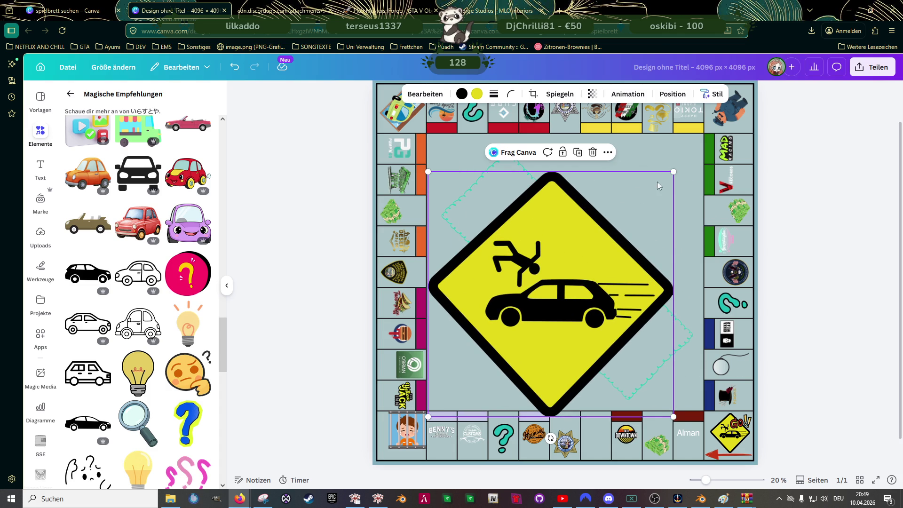
drag(674, 173, 717, 129)
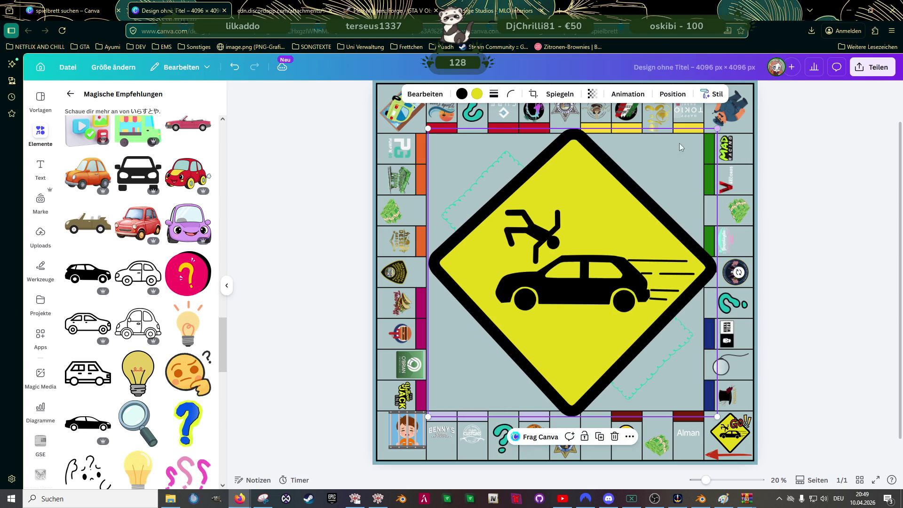
click(425, 94)
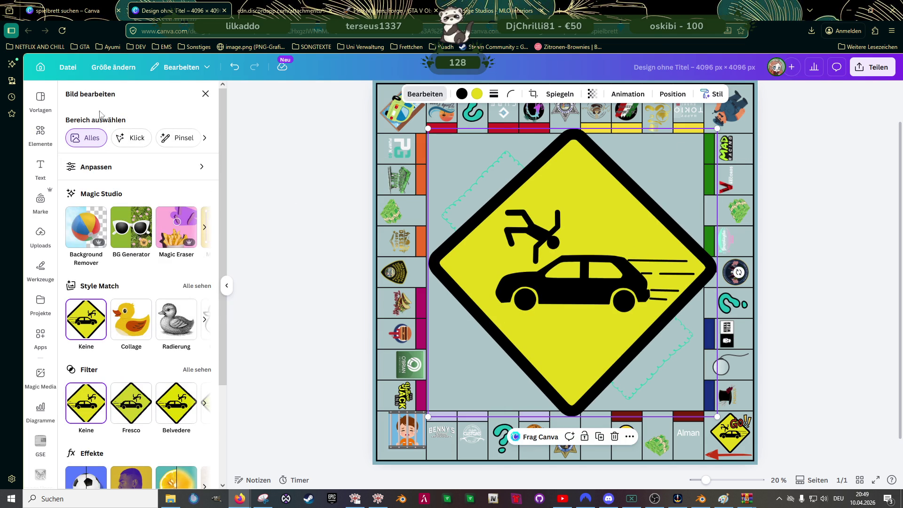
scroll(157, 353, down, 1)
scroll(157, 352, down, 2)
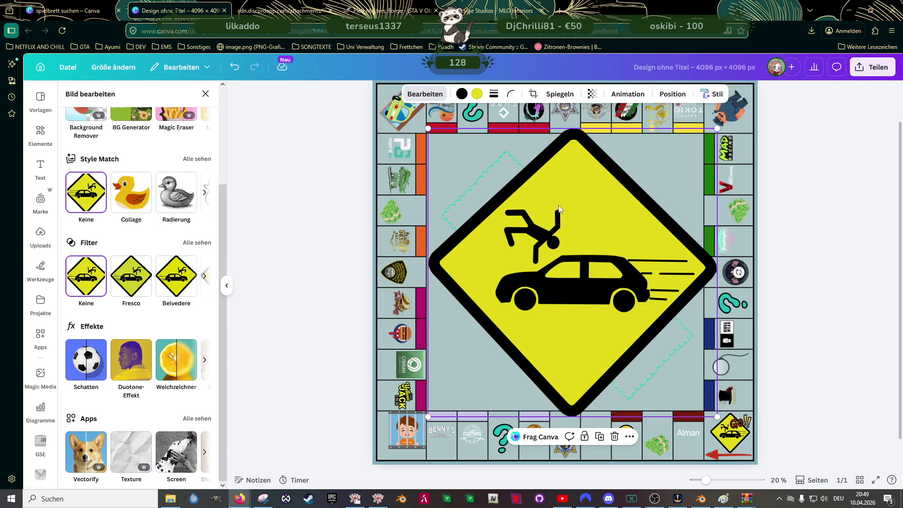
scroll(126, 197, up, 3)
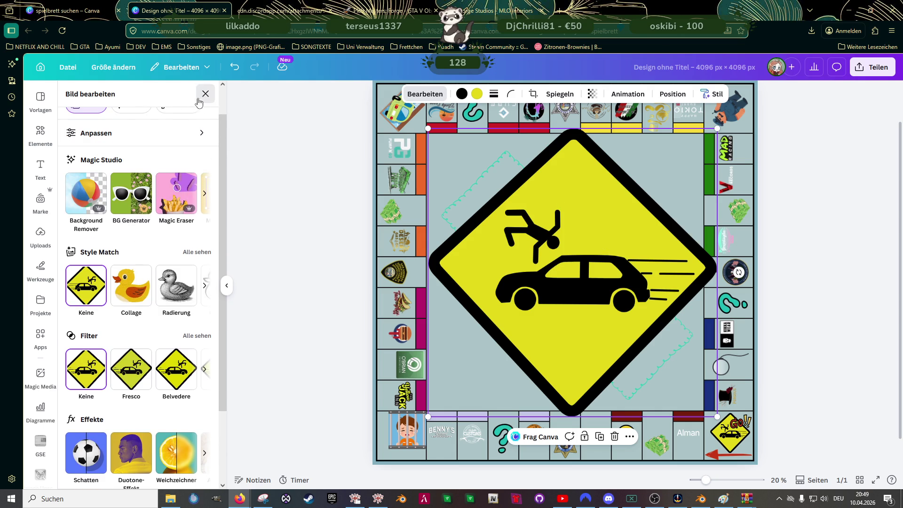
click(205, 94)
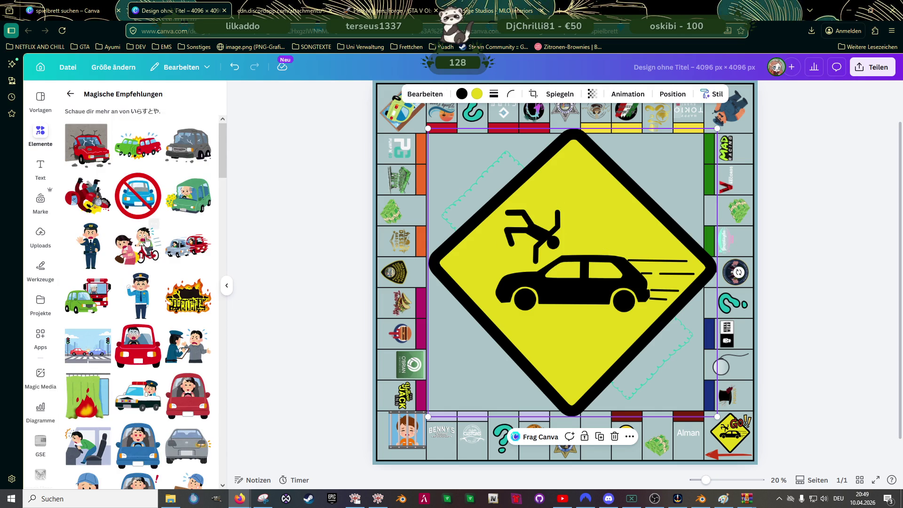
Move and shrink the oversized sign, then delete the centre copy leaving only the Unity logo.
mouse_move(188, 247)
mouse_move(549, 255)
mouse_down()
mouse_move(262, 286)
mouse_move(517, 265)
mouse_up()
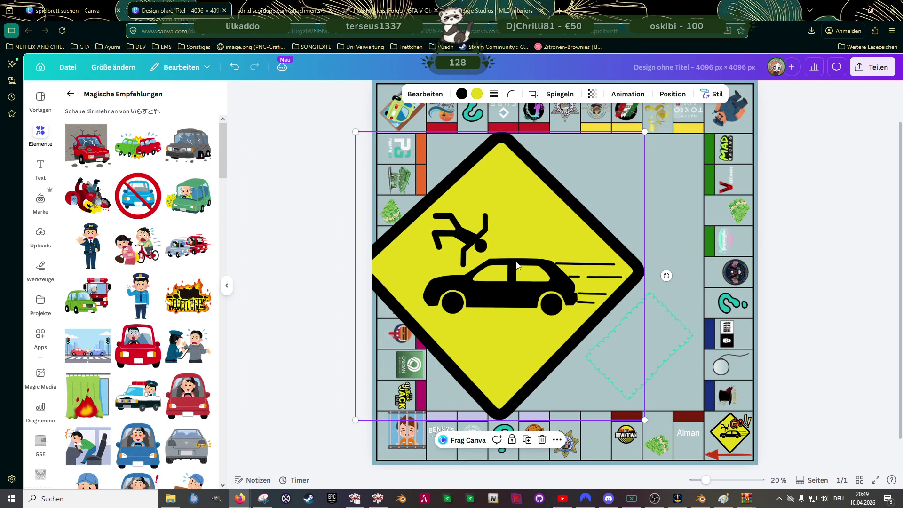
key(super)
key(super)
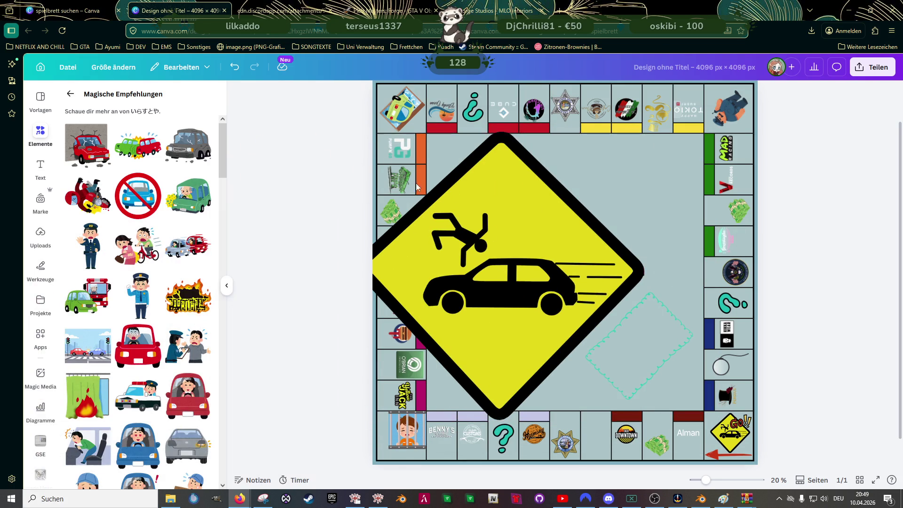
drag(551, 258, 620, 257)
scroll(621, 258, down, 2)
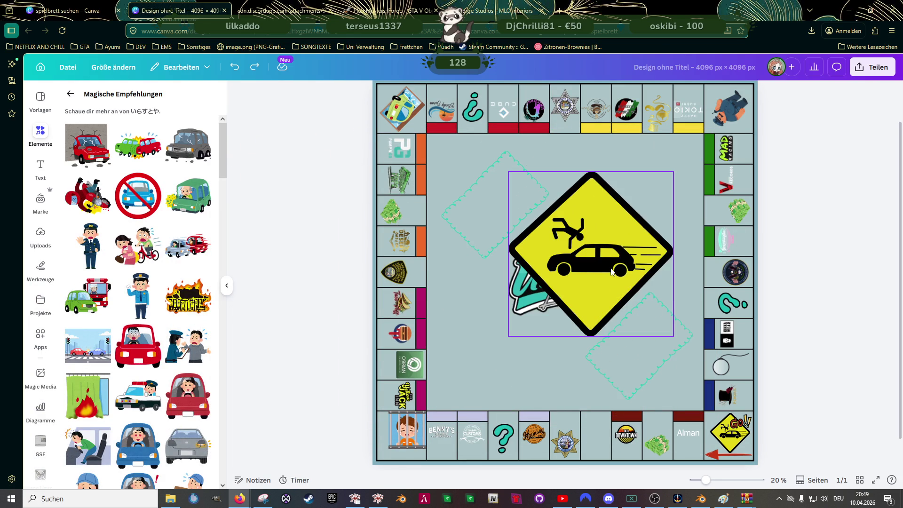
scroll(605, 260, down, 1)
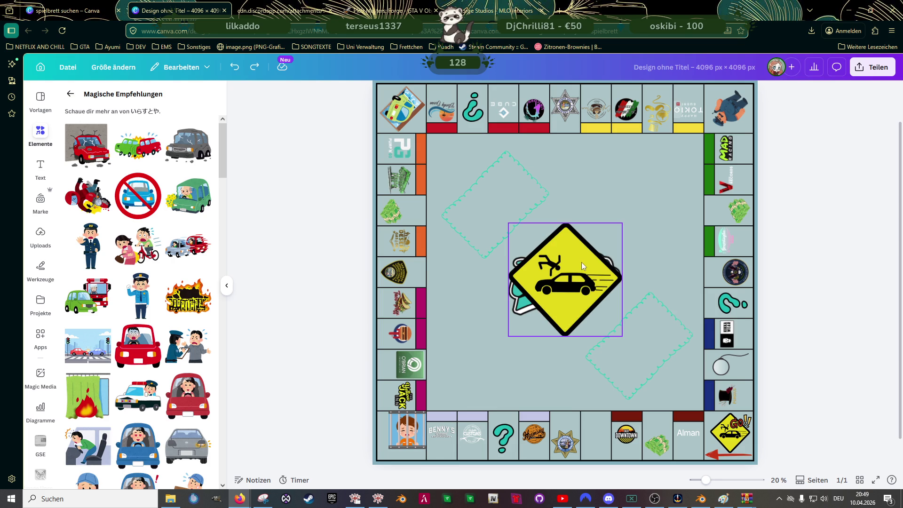
drag(582, 262, 556, 289)
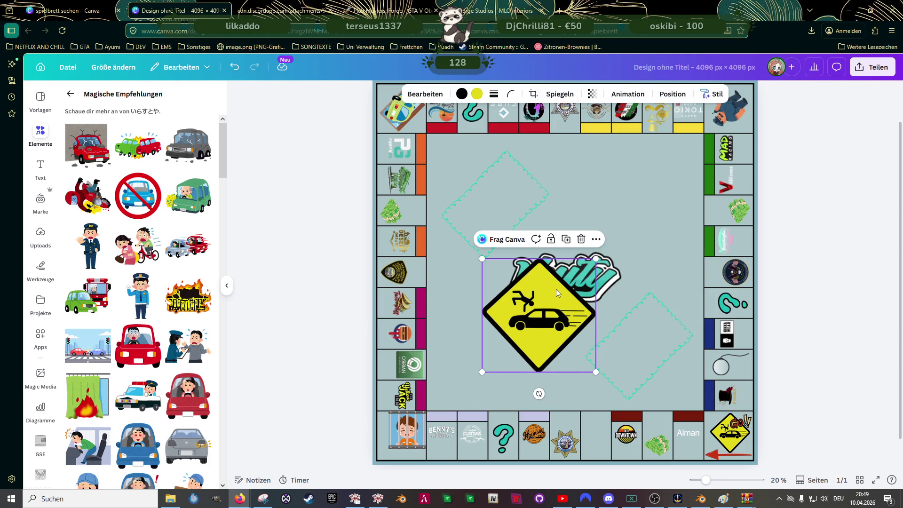
key(Delete)
click(639, 388)
click(557, 408)
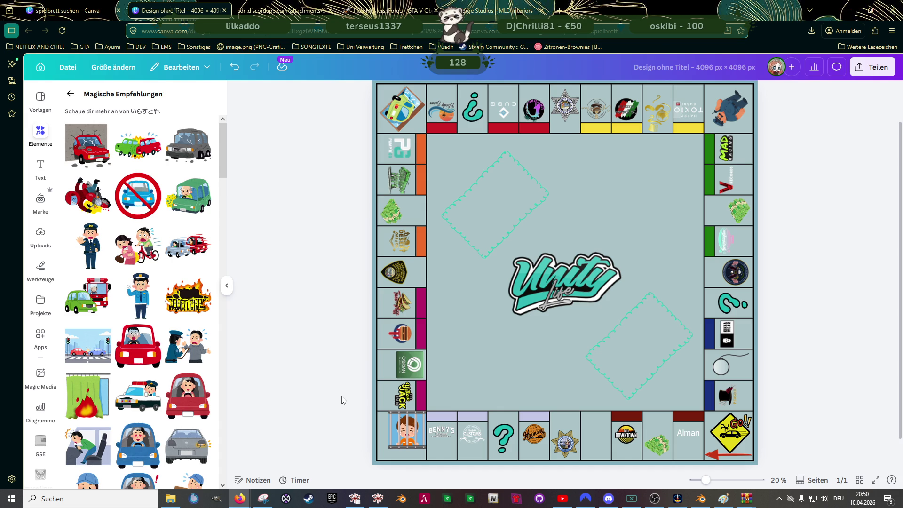
Return from Magische Empfehlungen to the 'crash' graphics search results in Elemente.
click(70, 94)
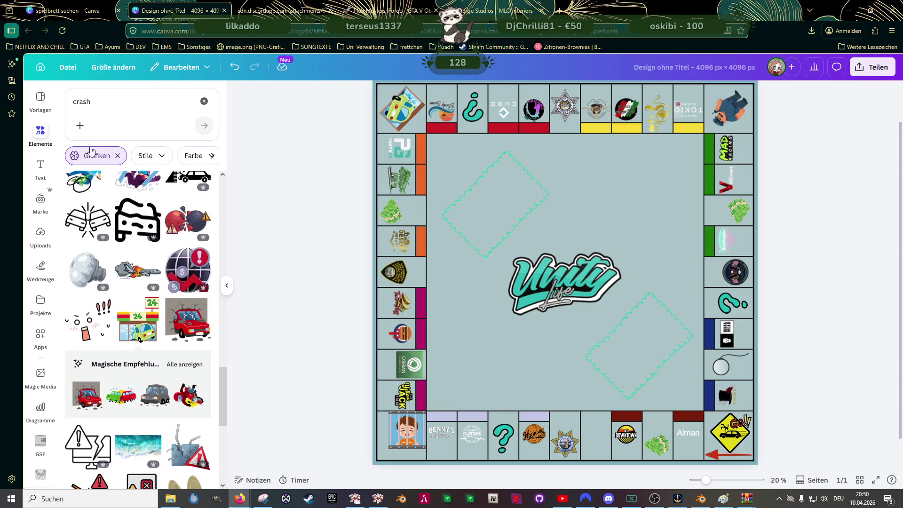
click(127, 100)
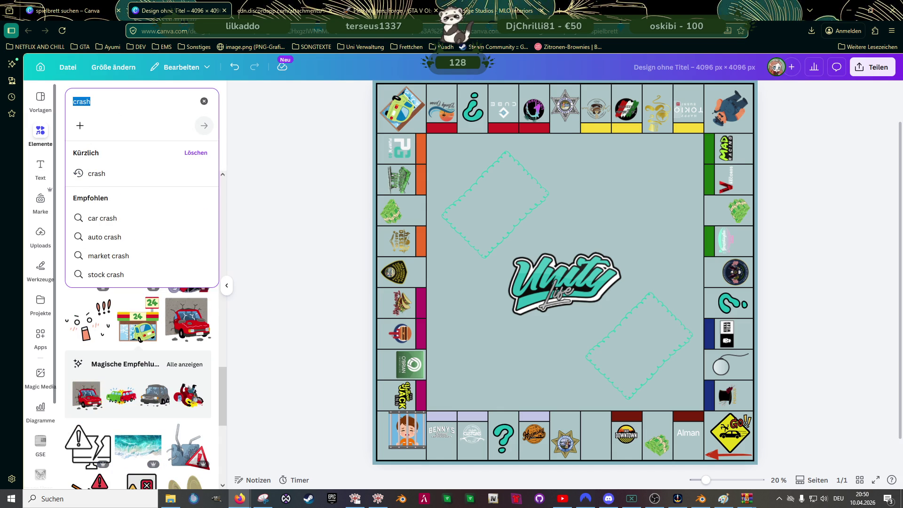
text(im fine)
key(Return)
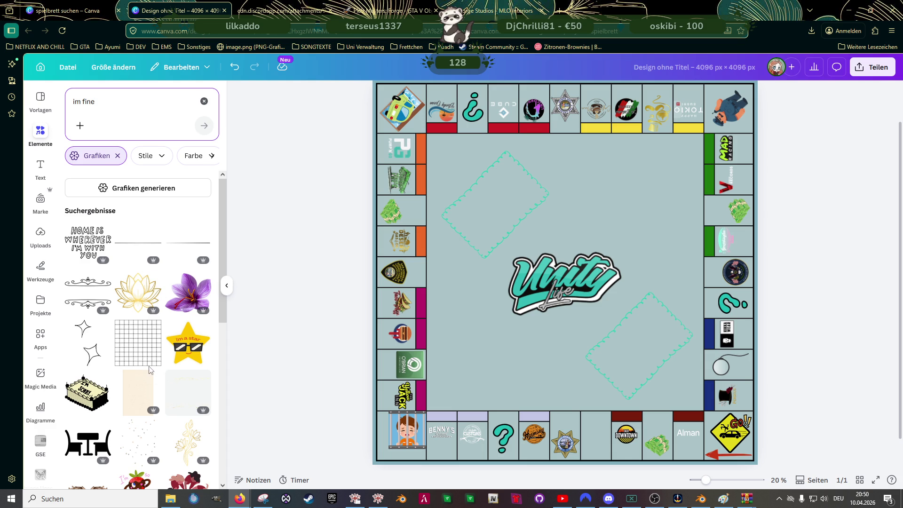
scroll(149, 338, down, 3)
scroll(149, 296, down, 3)
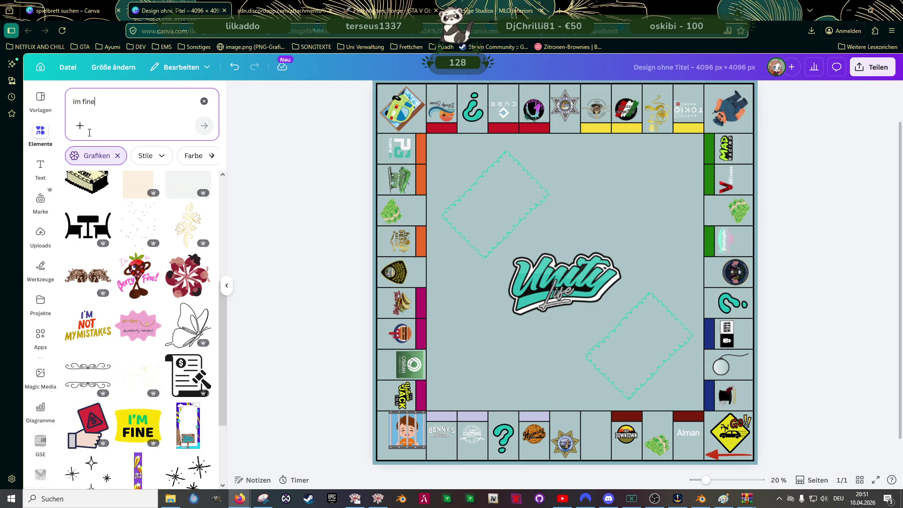
triple_click(85, 101)
text(oh )
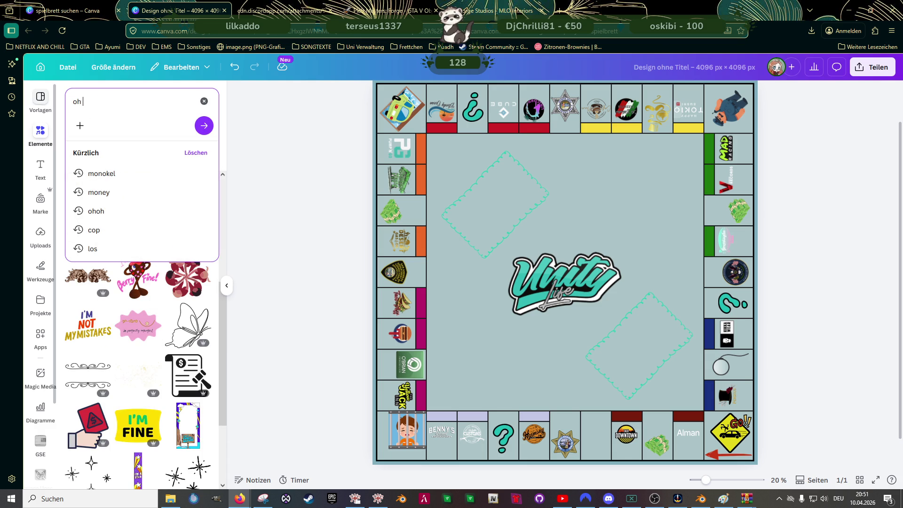
text(shit)
key(Return)
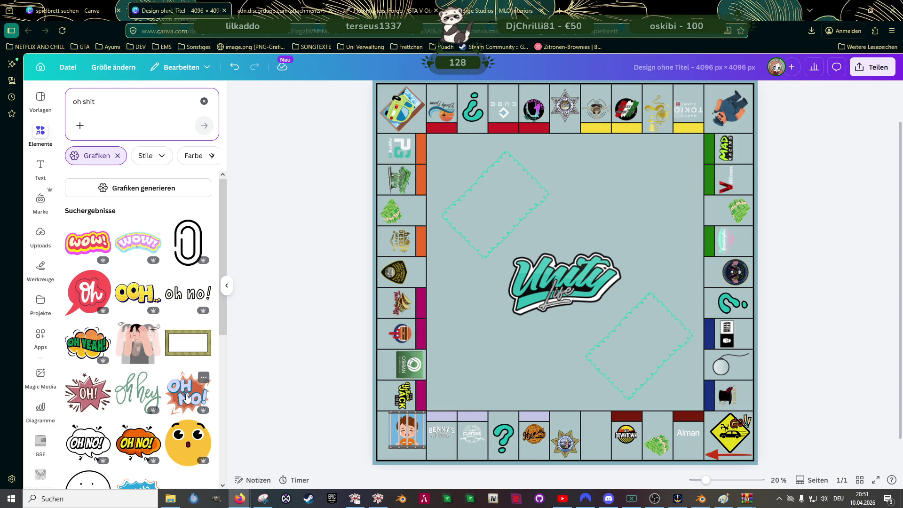
scroll(187, 282, down, 3)
scroll(187, 317, down, 2)
scroll(191, 389, down, 2)
scroll(192, 406, down, 2)
scroll(192, 406, down, 2)
scroll(192, 406, down, 2)
scroll(192, 406, down, 2)
scroll(191, 405, down, 2)
scroll(191, 406, down, 2)
scroll(192, 406, down, 2)
scroll(191, 406, down, 2)
scroll(192, 406, down, 2)
scroll(191, 406, down, 2)
scroll(190, 408, down, 2)
scroll(189, 408, down, 2)
scroll(190, 408, down, 2)
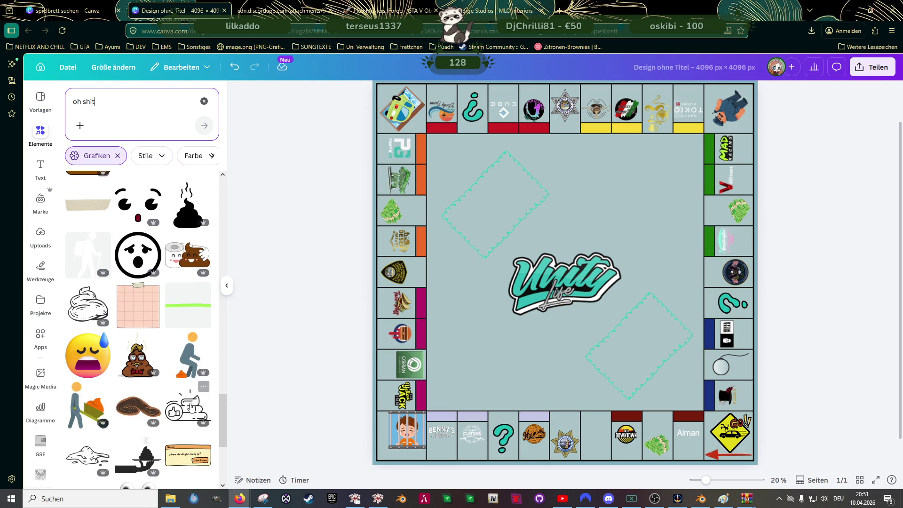
scroll(190, 406, down, 2)
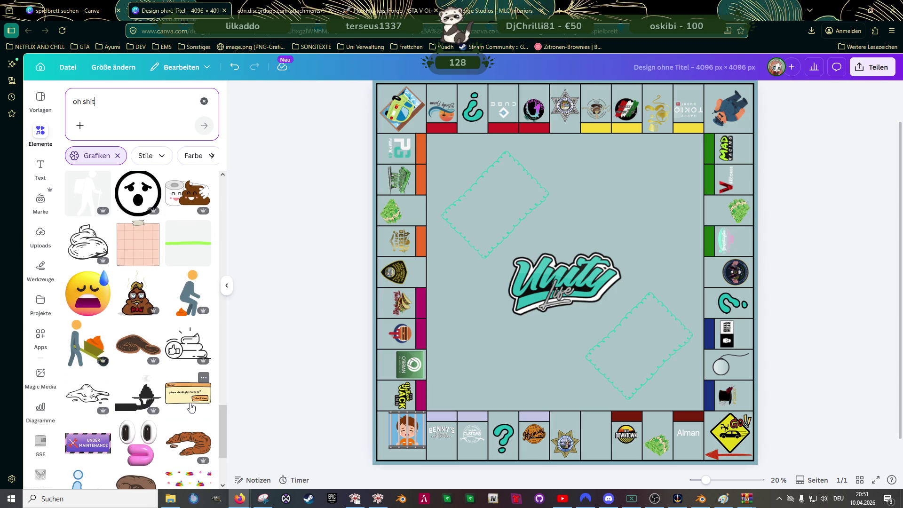
scroll(191, 408, down, 2)
scroll(192, 409, down, 2)
scroll(192, 408, down, 2)
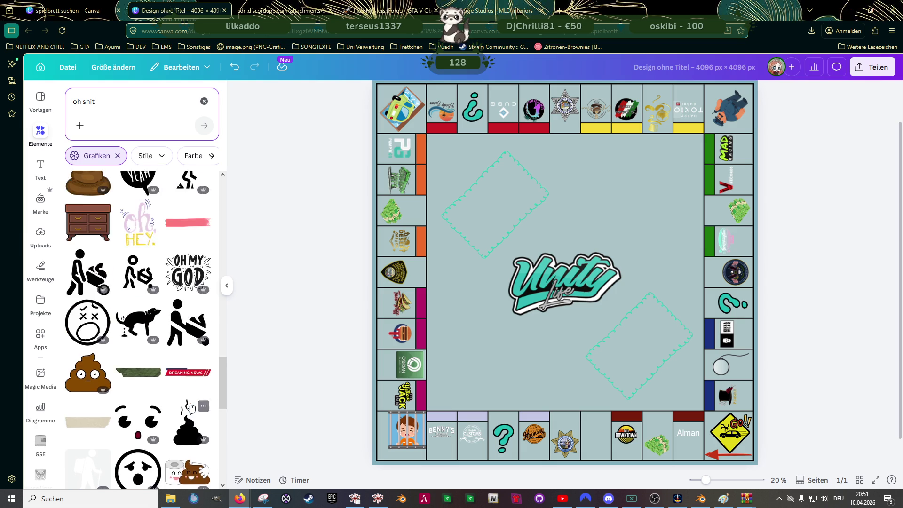
scroll(192, 408, down, 2)
scroll(190, 406, down, 3)
scroll(190, 403, down, 3)
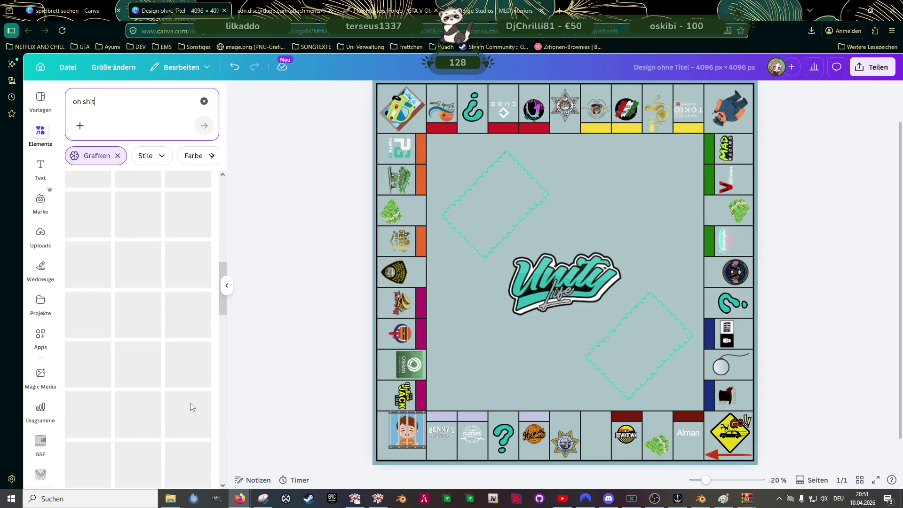
scroll(190, 403, down, 2)
scroll(193, 403, up, 10)
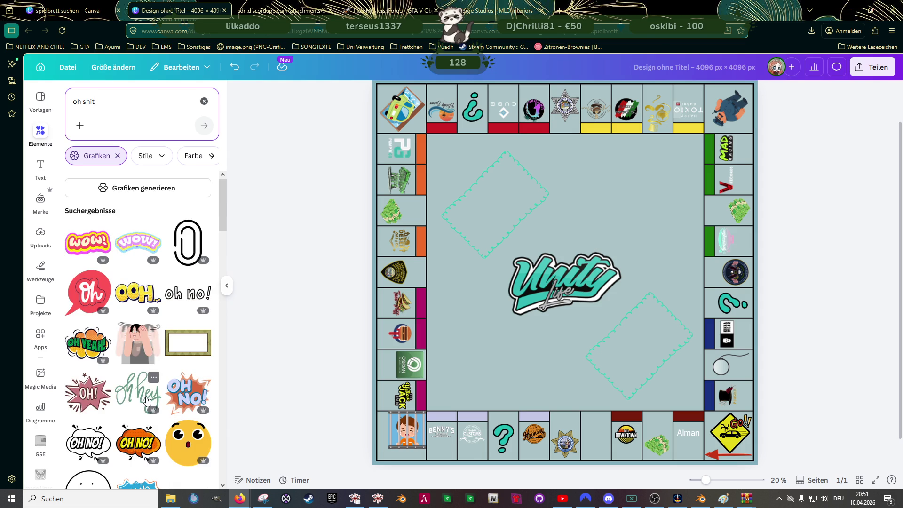
scroll(149, 400, down, 2)
scroll(149, 399, down, 2)
scroll(152, 401, down, 1)
scroll(150, 400, down, 2)
scroll(150, 399, down, 2)
scroll(151, 400, down, 2)
scroll(152, 403, down, 2)
scroll(152, 402, down, 2)
scroll(152, 403, down, 2)
scroll(152, 402, down, 1)
scroll(152, 402, down, 3)
scroll(152, 403, down, 2)
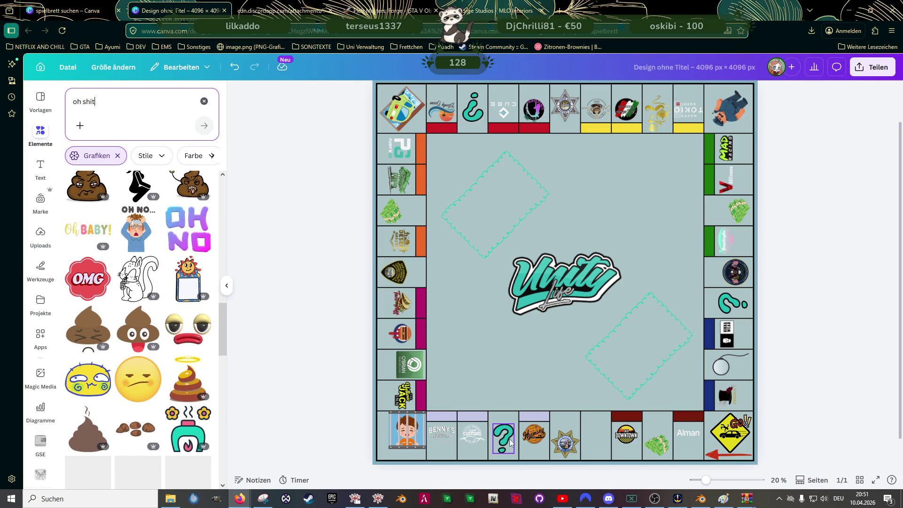
scroll(147, 353, down, 2)
scroll(146, 353, down, 2)
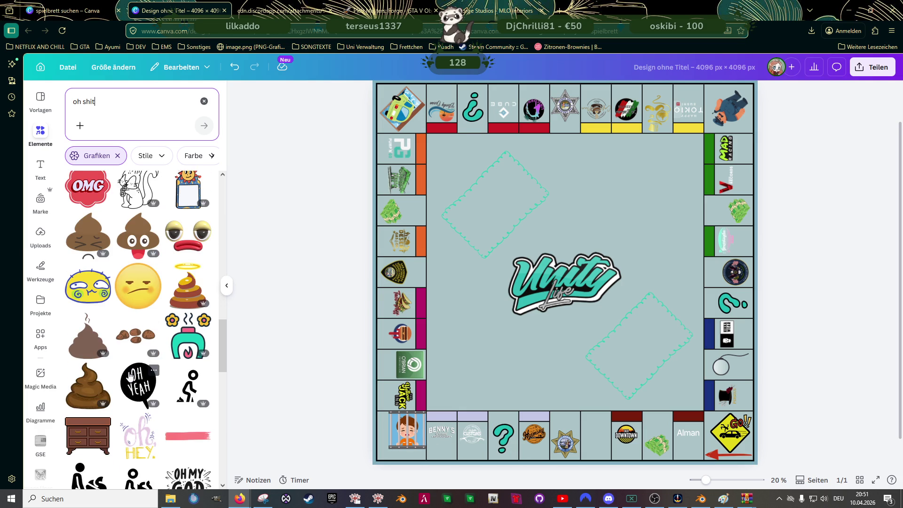
scroll(147, 353, down, 2)
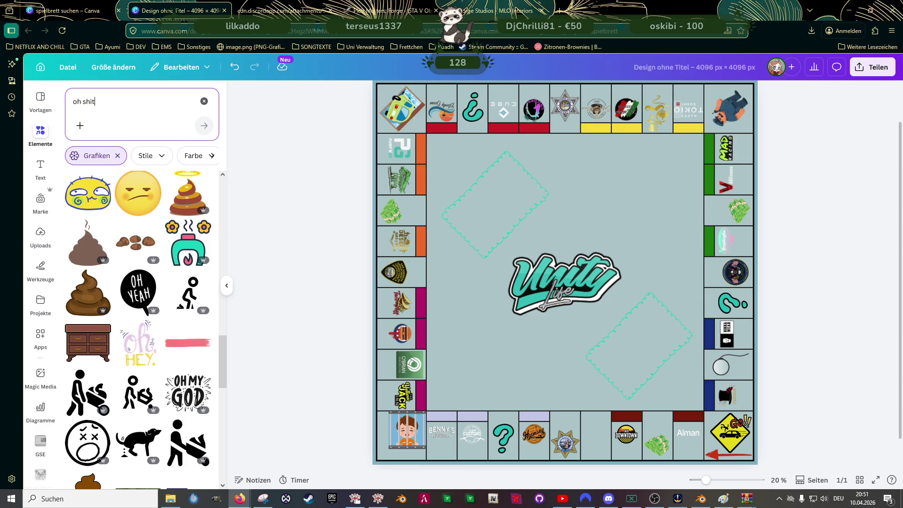
click(304, 212)
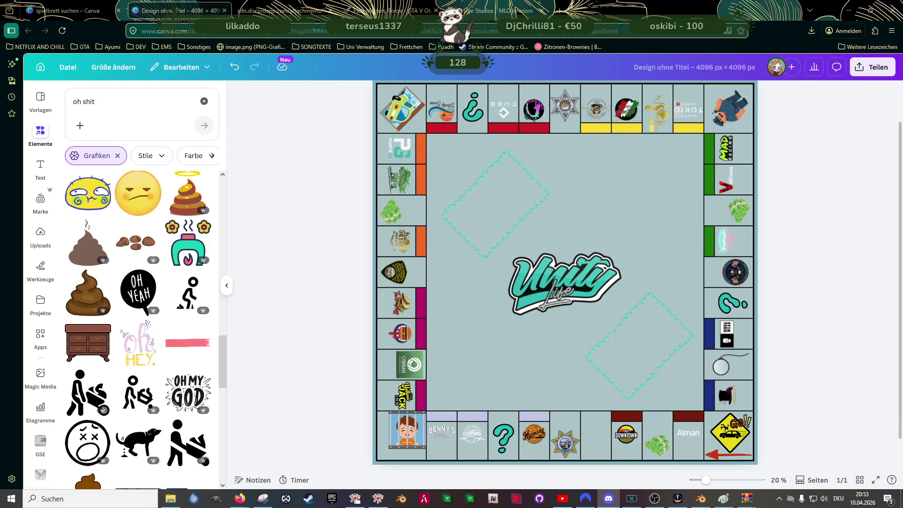
scroll(148, 321, down, 3)
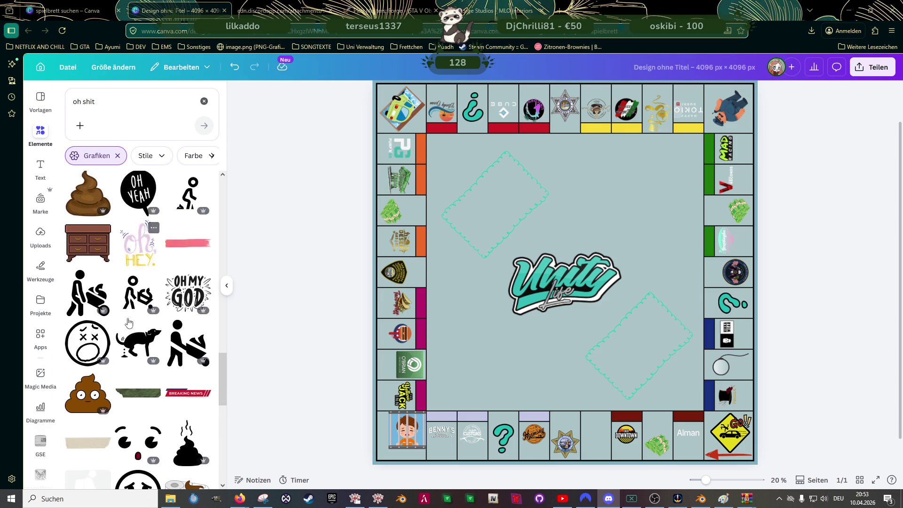
scroll(128, 325, down, 3)
scroll(148, 339, down, 3)
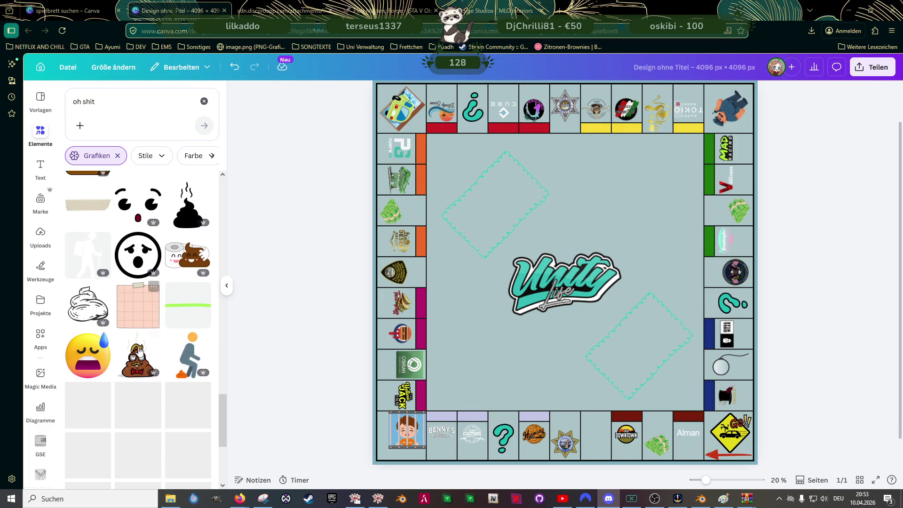
scroll(160, 383, down, 3)
scroll(160, 383, down, 3)
scroll(160, 384, down, 3)
scroll(160, 381, up, 5)
Add the poop-with-glasses graphic, shrink it and turn it sideways near the right side.
click(138, 227)
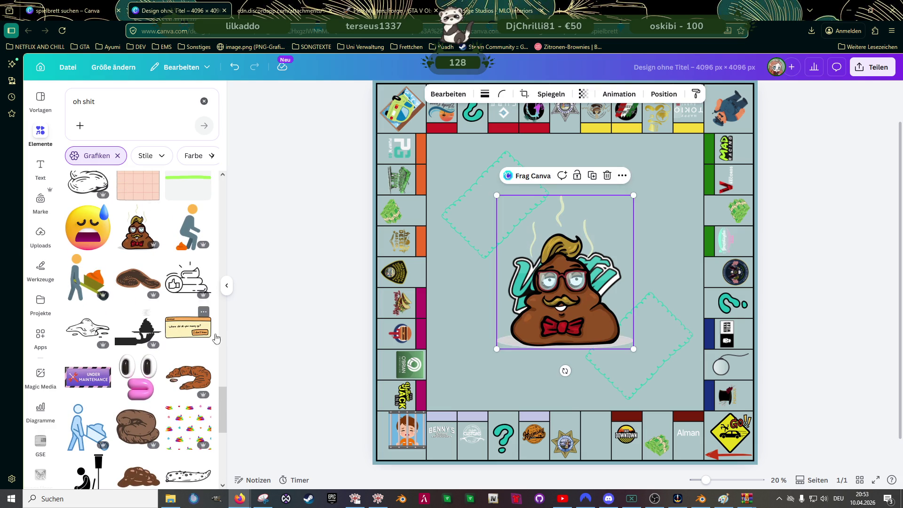
mouse_move(496, 347)
mouse_down()
mouse_move(540, 328)
mouse_move(602, 273)
mouse_up()
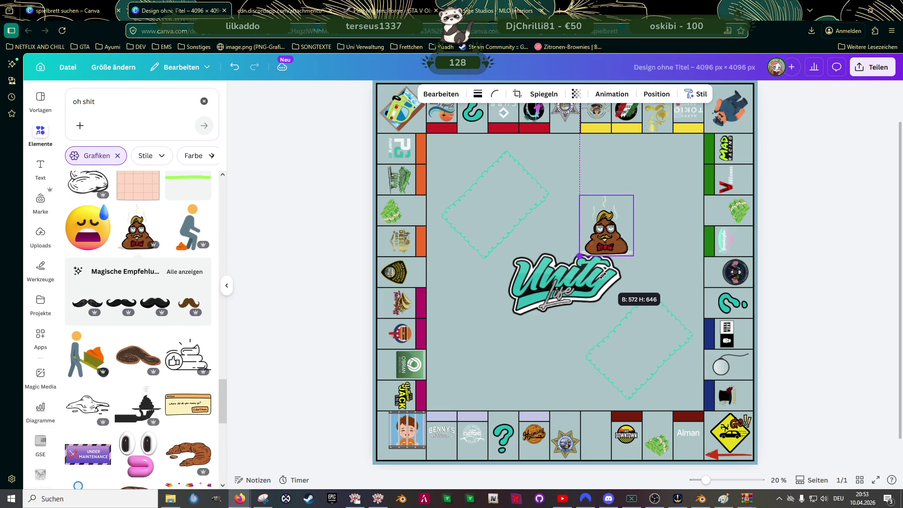
scroll(170, 343, down, 5)
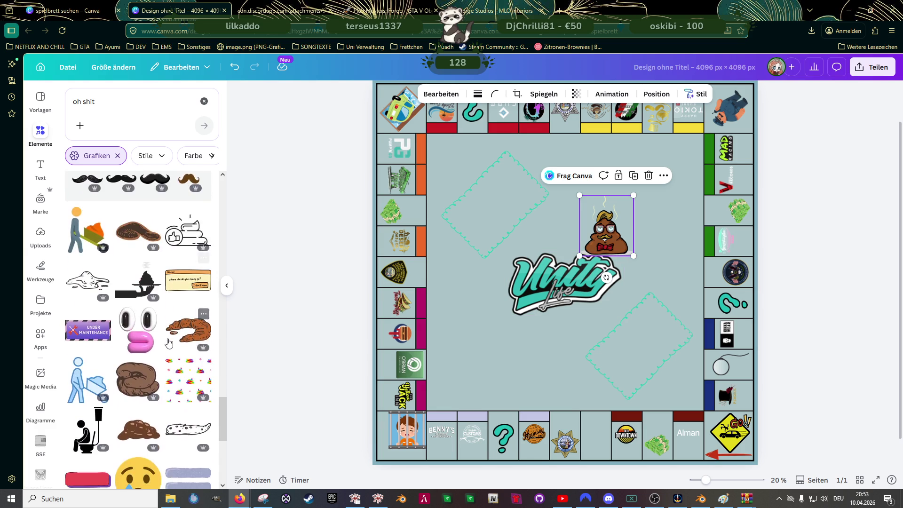
scroll(169, 342, down, 3)
scroll(169, 343, down, 3)
scroll(170, 343, down, 3)
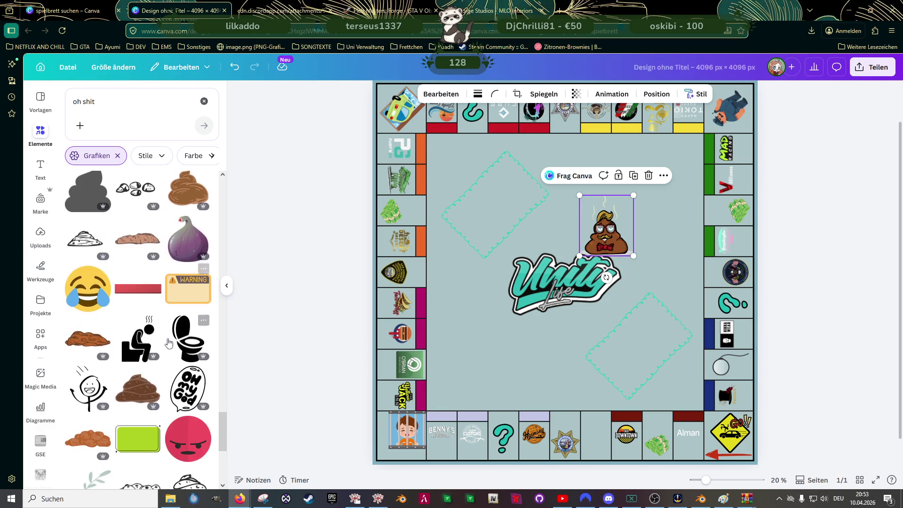
scroll(170, 342, down, 3)
scroll(170, 344, down, 3)
scroll(169, 344, down, 3)
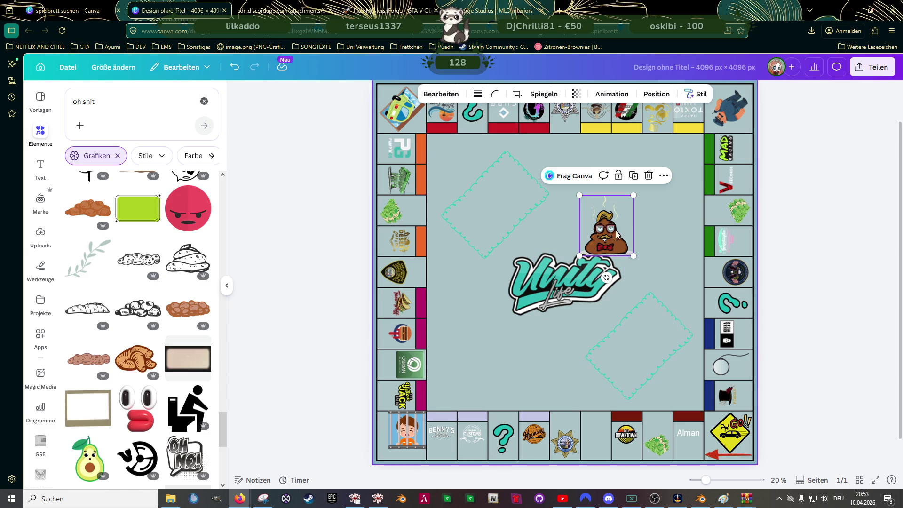
drag(612, 233, 651, 214)
drag(651, 260, 699, 205)
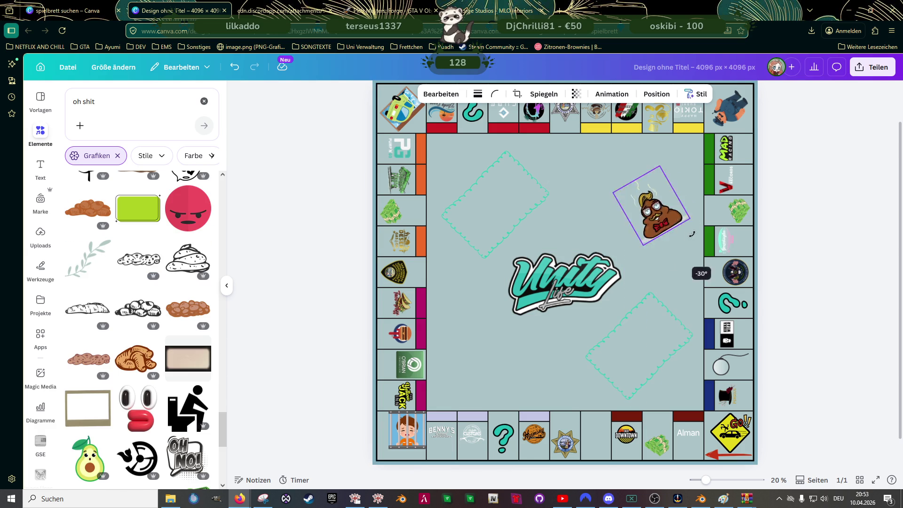
Delete the teal question mark on the right edge and fit the small poop into that tile.
click(740, 305)
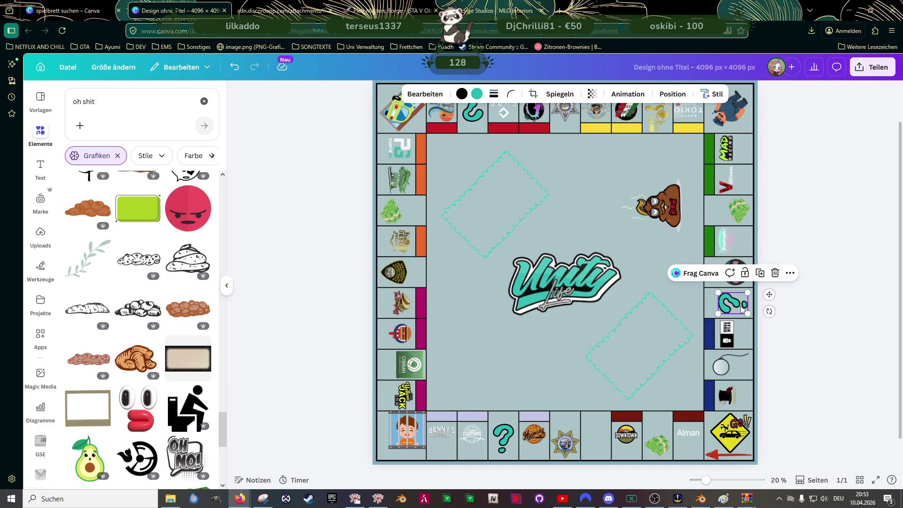
key(Delete)
click(657, 205)
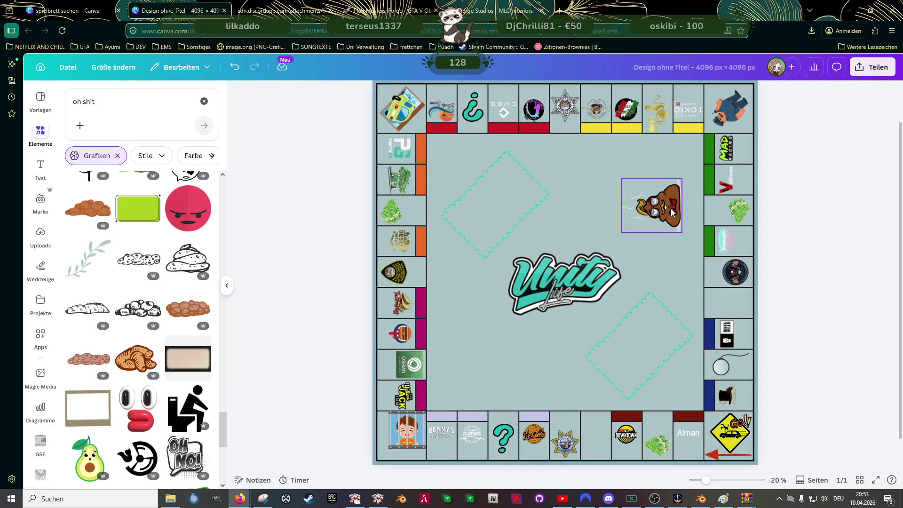
mouse_move(620, 179)
mouse_down()
mouse_move(749, 309)
mouse_move(719, 290)
mouse_move(736, 304)
mouse_up()
ctrl+scroll(748, 330, up, 3)
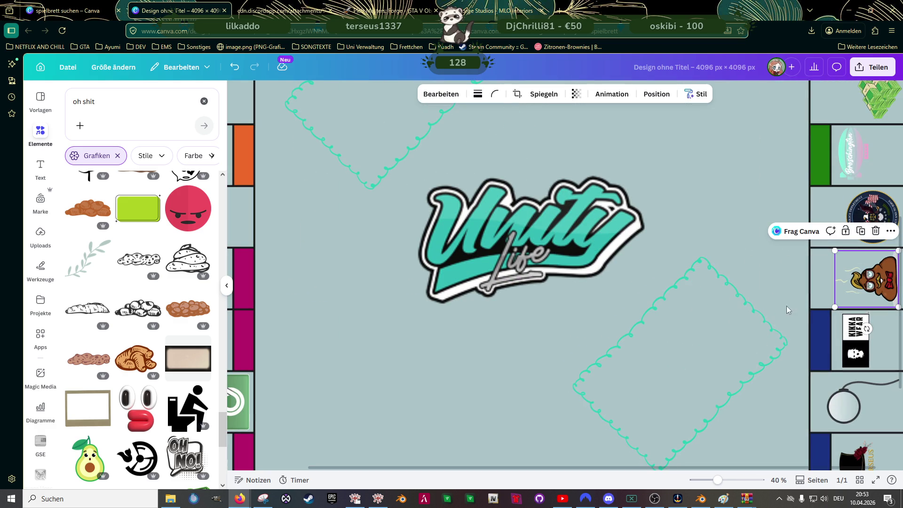
scroll(792, 286, right, 2)
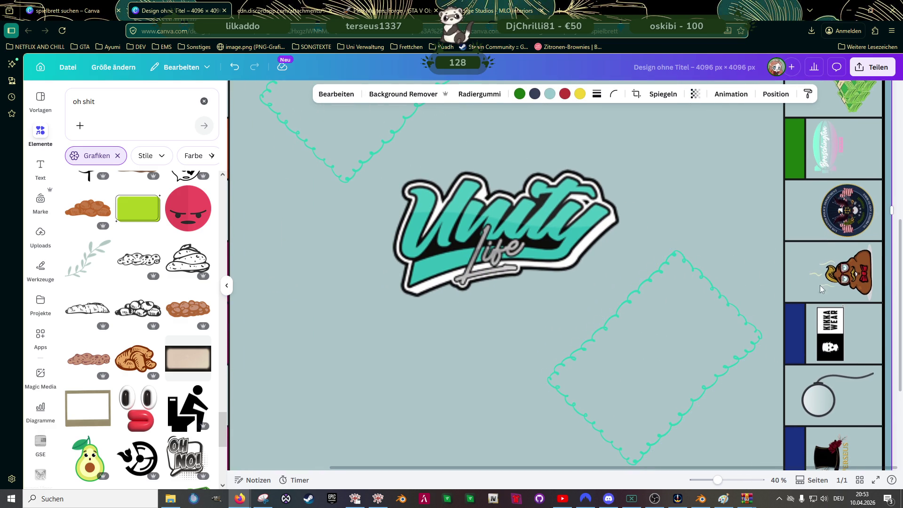
Delete the top-row teal question mark and centre the poop graphic in that emptied tile.
drag(852, 280, 856, 275)
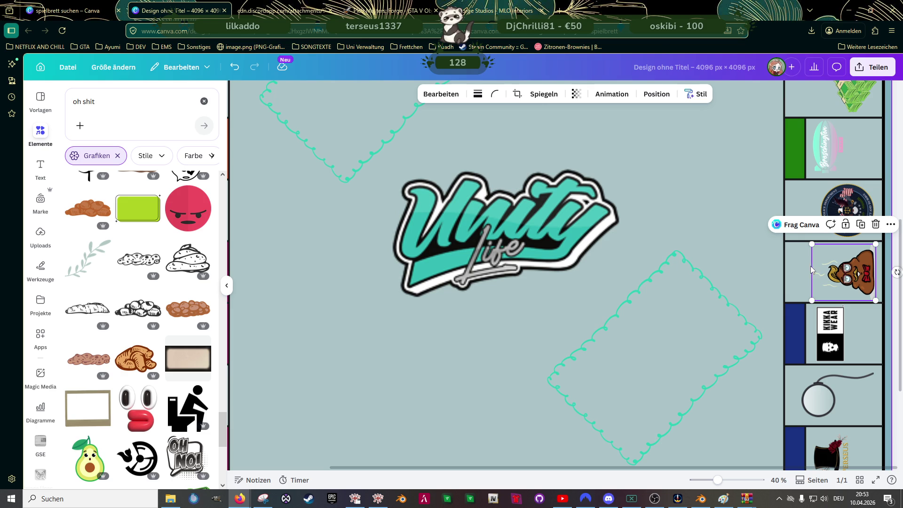
mouse_move(827, 274)
mouse_down()
mouse_move(848, 278)
mouse_move(283, 182)
mouse_up()
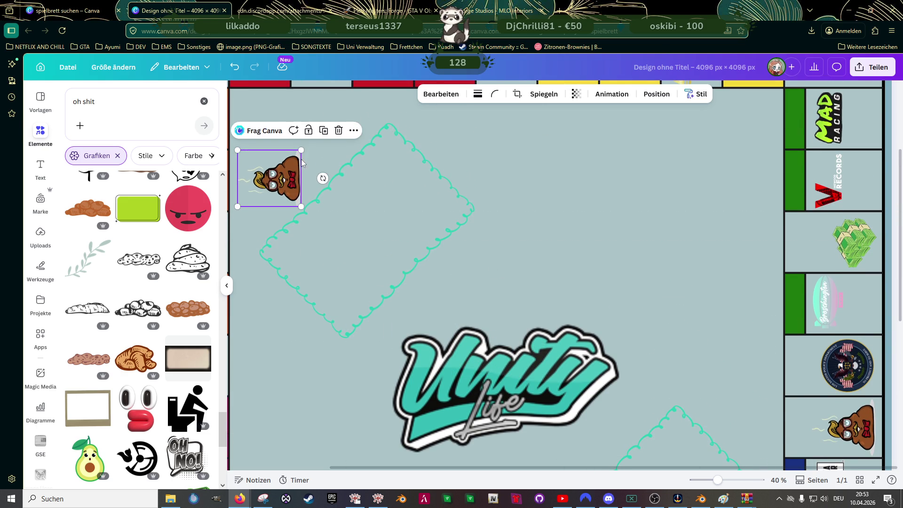
click(433, 196)
scroll(433, 196, up, 5)
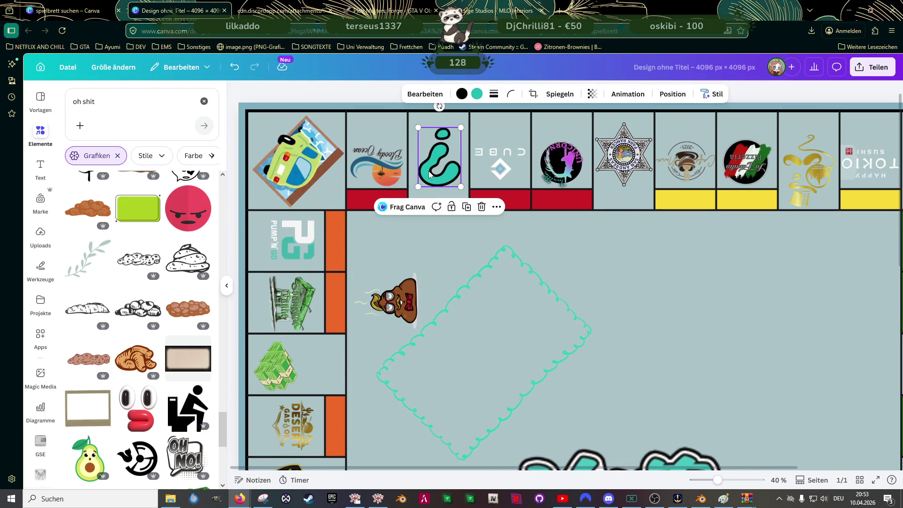
key(Delete)
click(394, 302)
mouse_move(398, 303)
mouse_down()
mouse_move(431, 157)
mouse_move(475, 125)
mouse_move(418, 92)
mouse_up()
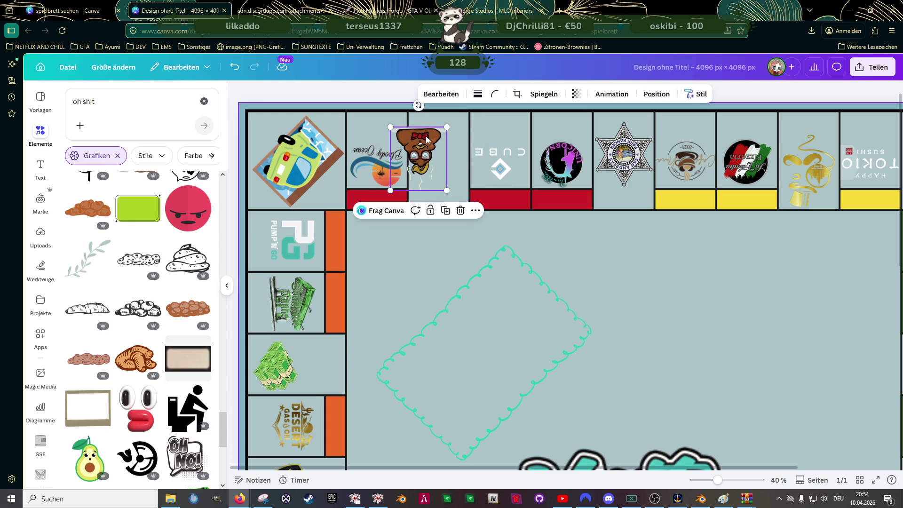
mouse_move(421, 156)
mouse_down()
mouse_move(439, 128)
mouse_move(434, 332)
mouse_up()
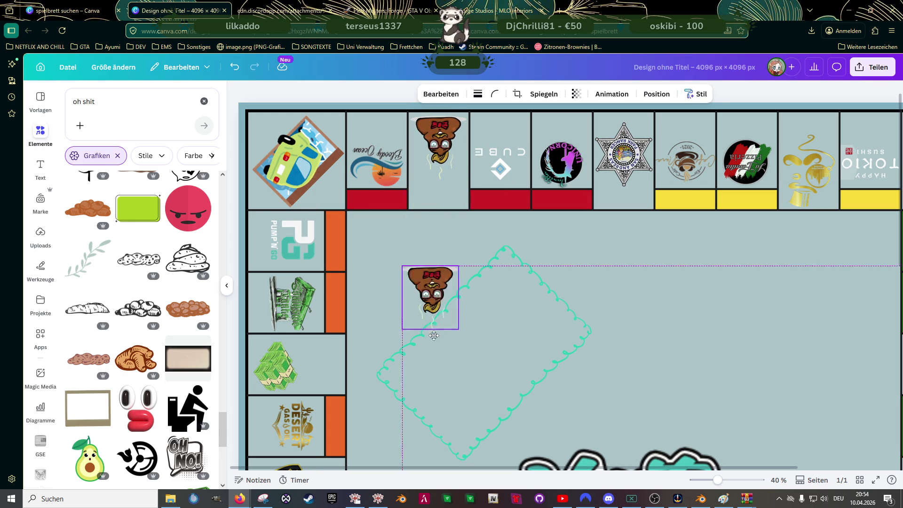
scroll(403, 303, down, 3)
scroll(404, 295, down, 3)
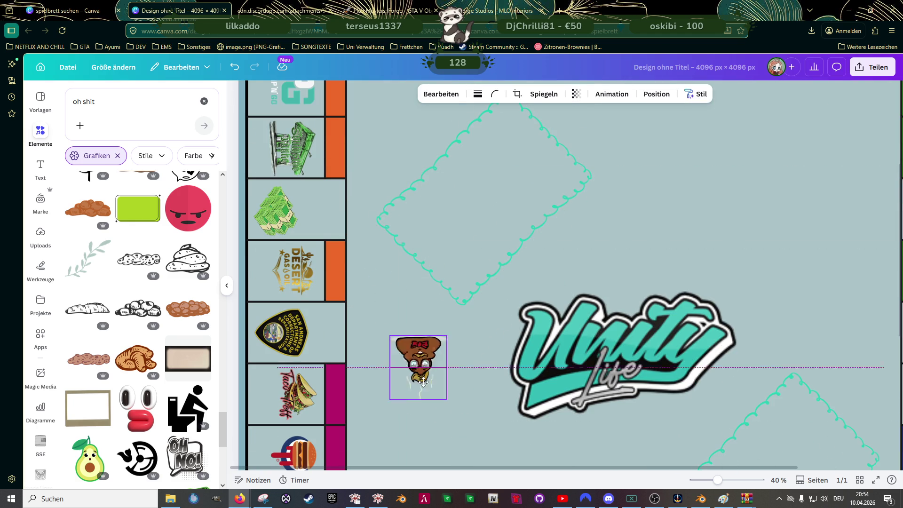
scroll(424, 331, down, 3)
scroll(409, 226, down, 3)
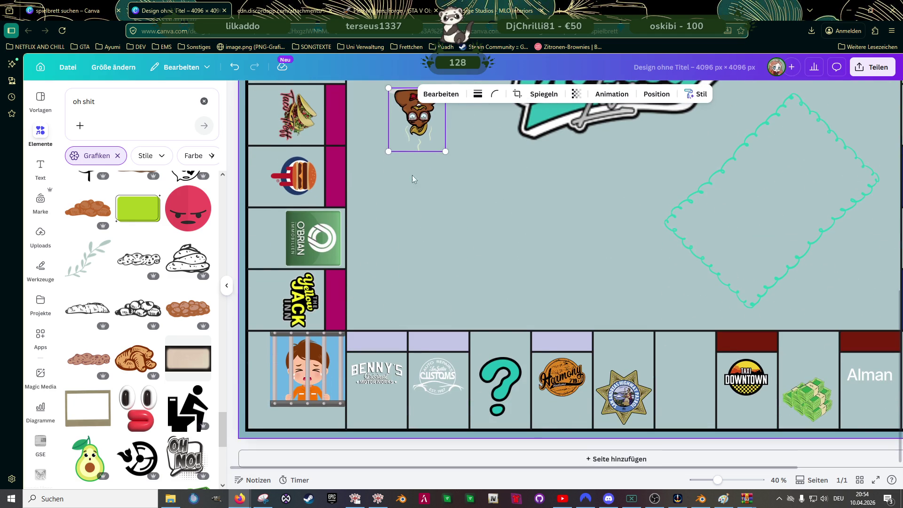
Delete the bottom-row question mark, turn the poop copy upright and place it in that tile.
click(498, 381)
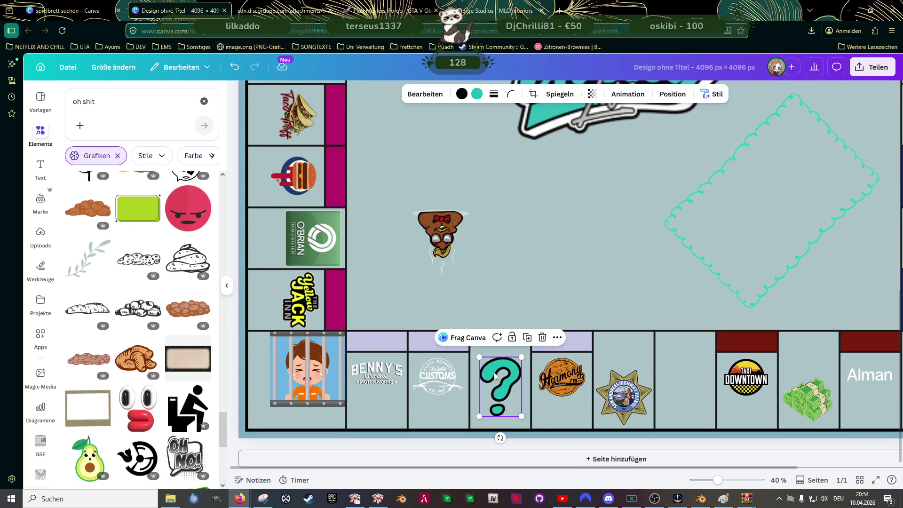
key(Delete)
click(438, 233)
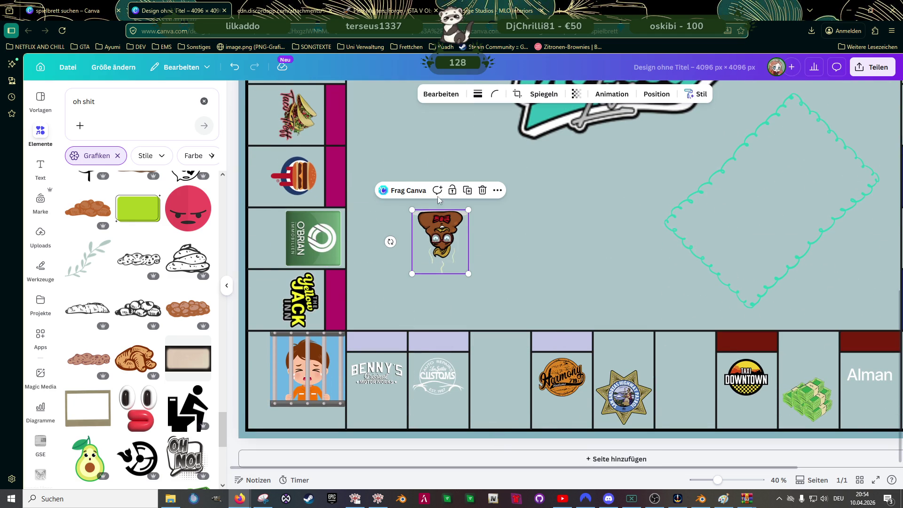
drag(391, 242, 500, 248)
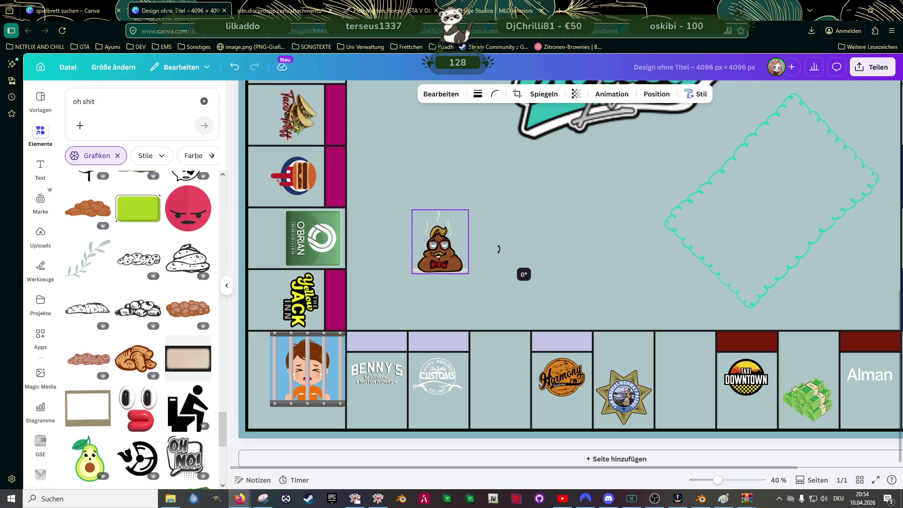
drag(439, 243, 502, 395)
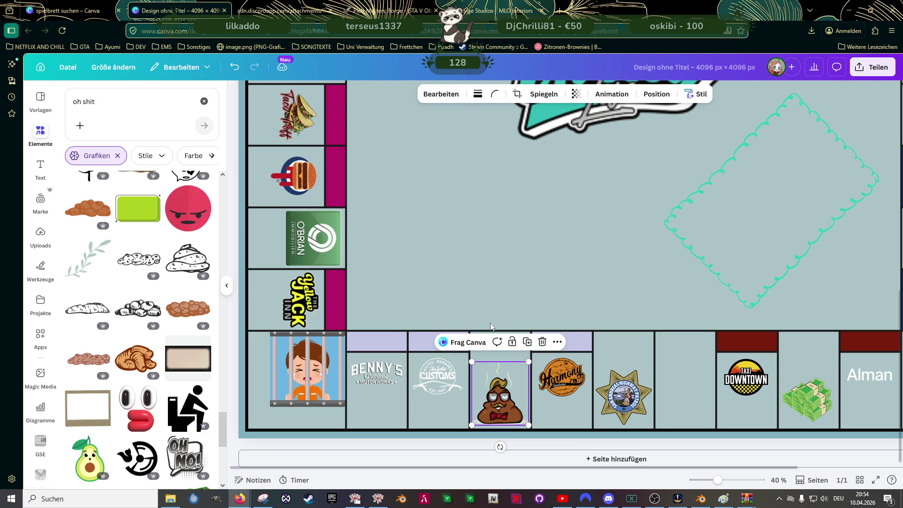
scroll(531, 289, down, 5)
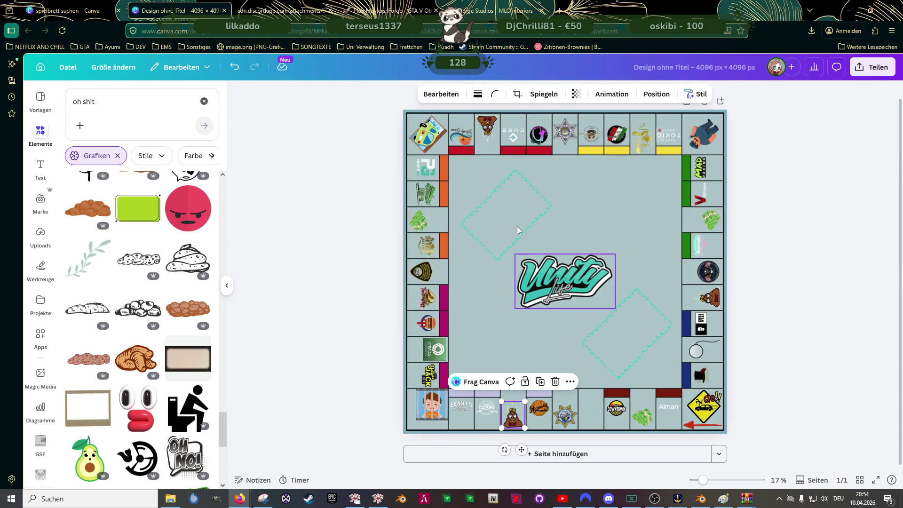
Search Elements for 'taxi', add the black taxi graphic to the board and bring up its colour options.
click(483, 295)
click(786, 353)
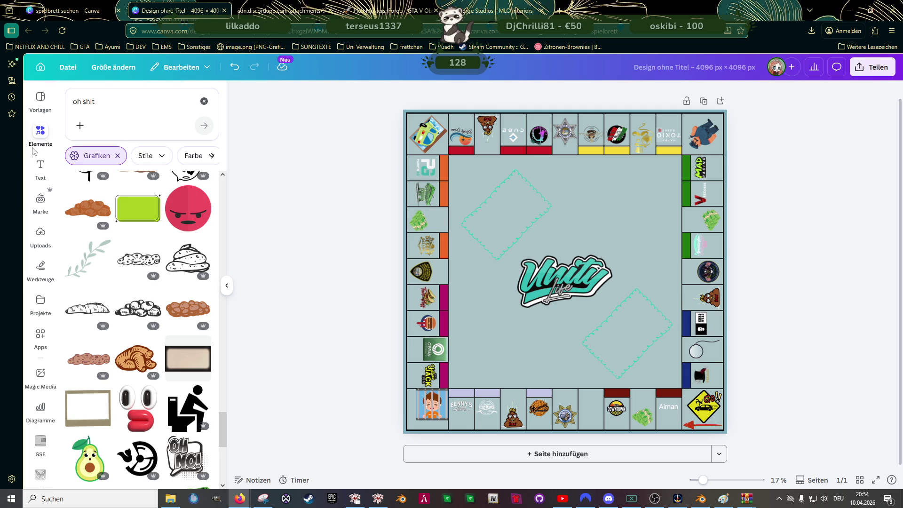
double_click(112, 105)
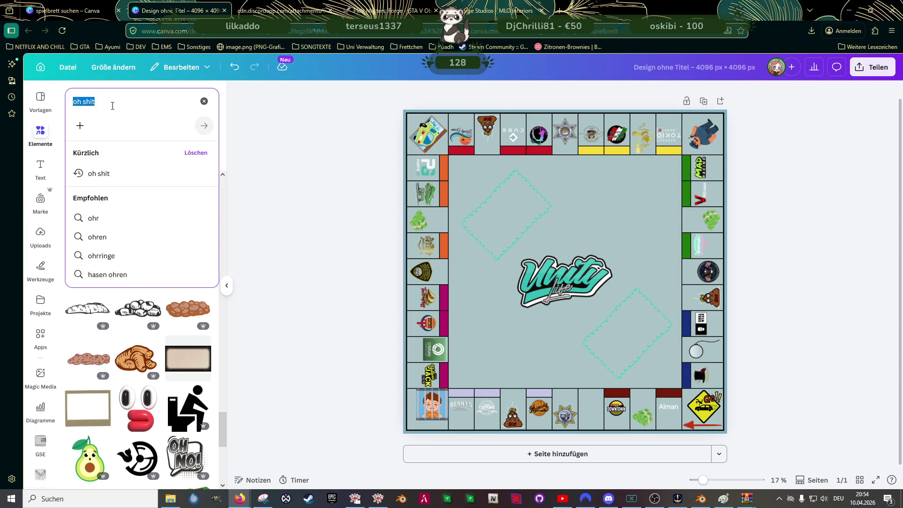
text(taxi)
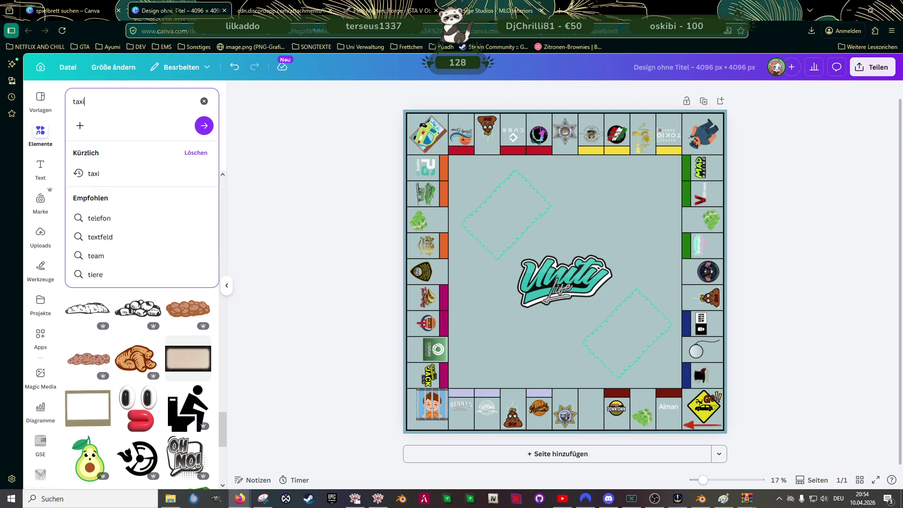
key(Return)
scroll(169, 255, down, 2)
scroll(168, 255, down, 2)
scroll(168, 261, down, 1)
scroll(168, 261, down, 2)
scroll(168, 262, down, 2)
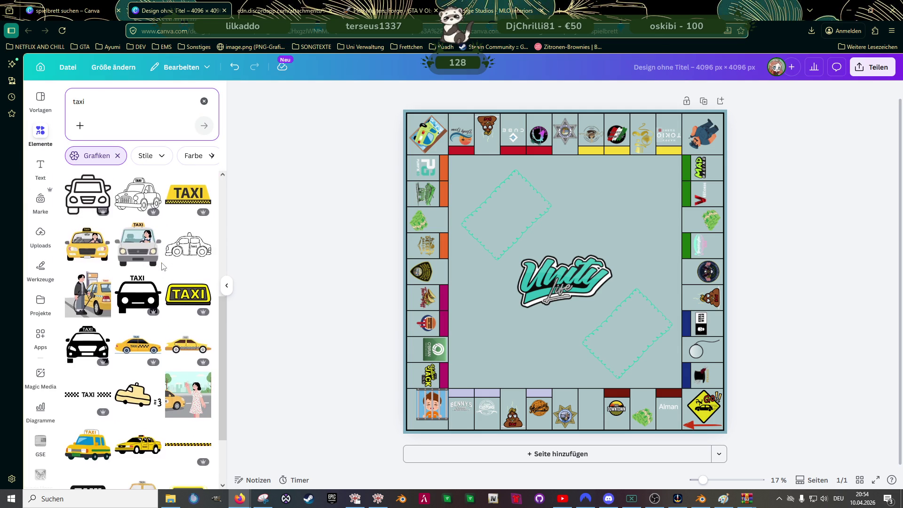
scroll(162, 265, down, 2)
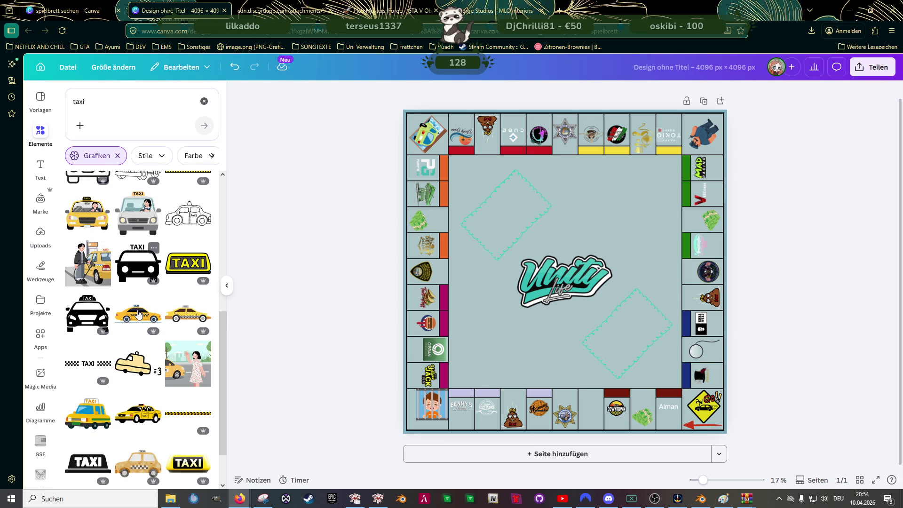
click(144, 268)
click(470, 94)
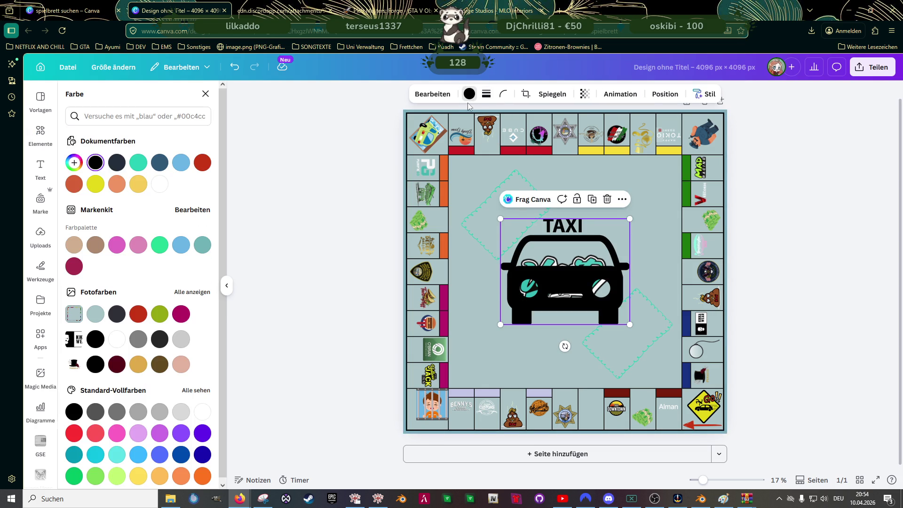
Make the taxi graphic white and shrink it down toward the Alman tile.
click(159, 184)
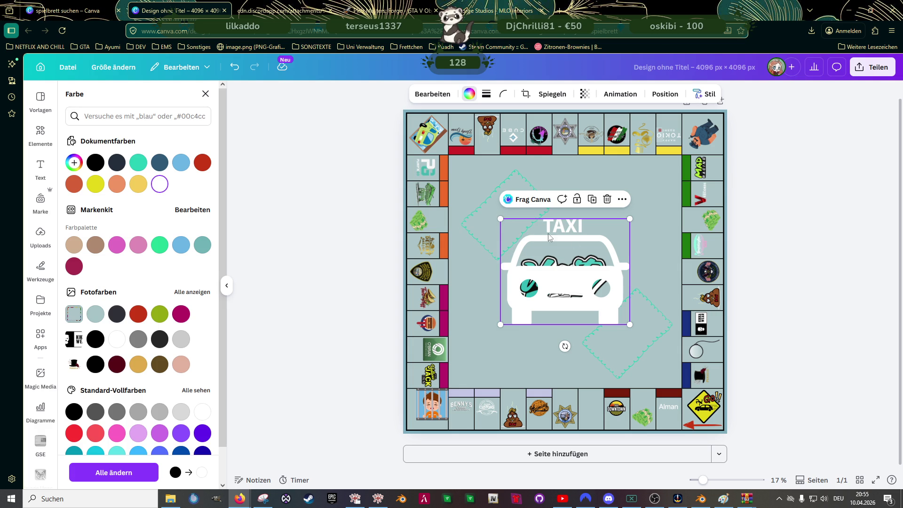
scroll(586, 256, up, 2)
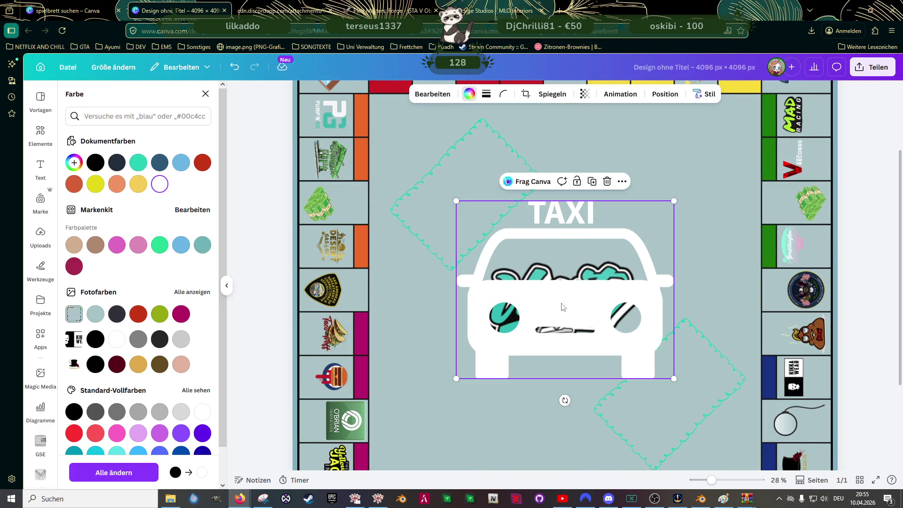
drag(563, 308, 641, 259)
scroll(641, 259, down, 2)
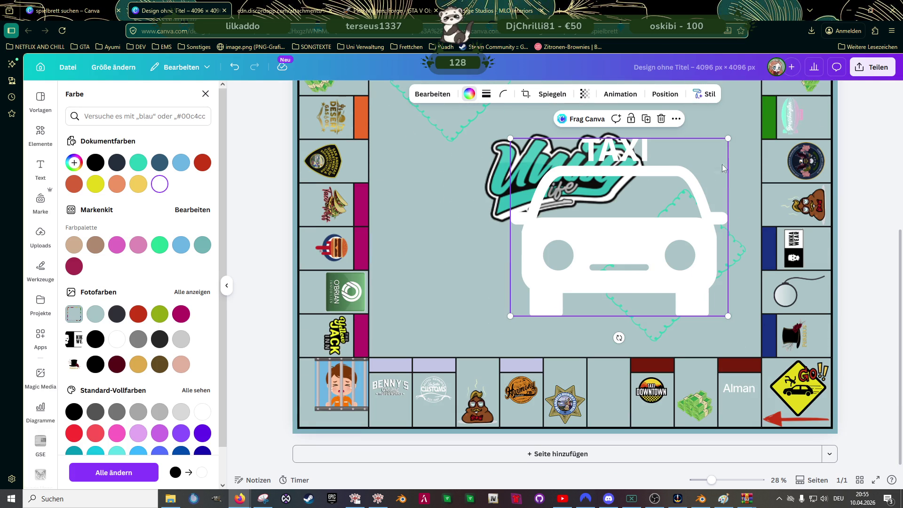
mouse_move(728, 139)
mouse_down()
mouse_move(565, 311)
mouse_move(738, 393)
mouse_move(739, 402)
mouse_move(754, 387)
mouse_move(744, 395)
mouse_up()
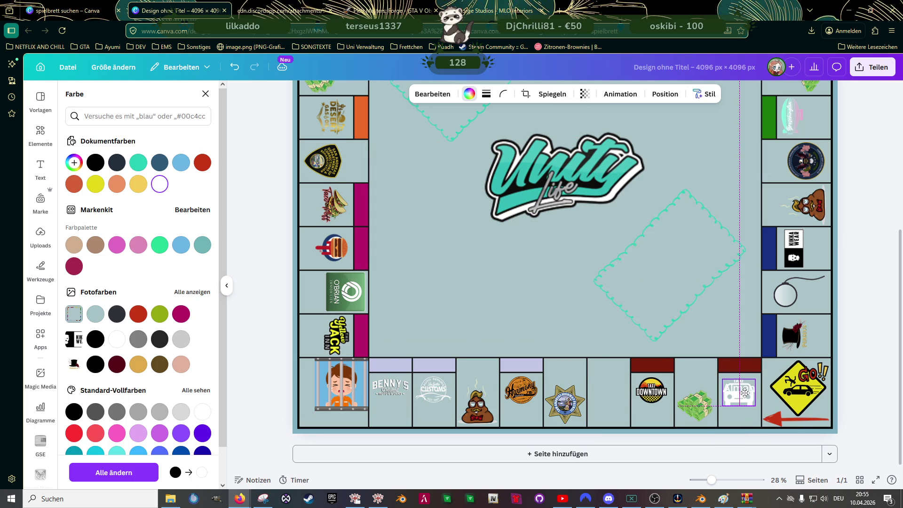
ctrl+scroll(744, 412, up, 5)
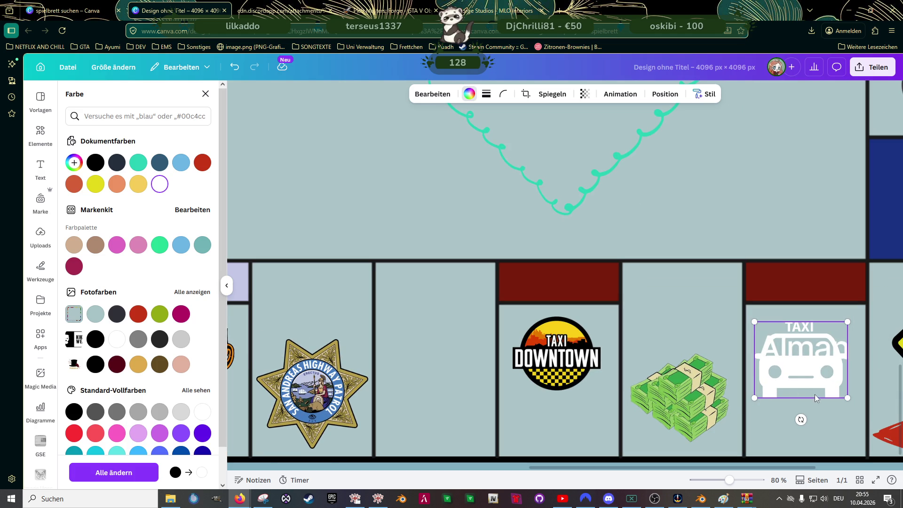
Move the Alman text up in its tile and place a smaller white taxi just beneath it.
drag(792, 381, 794, 437)
click(809, 344)
drag(809, 345, 808, 325)
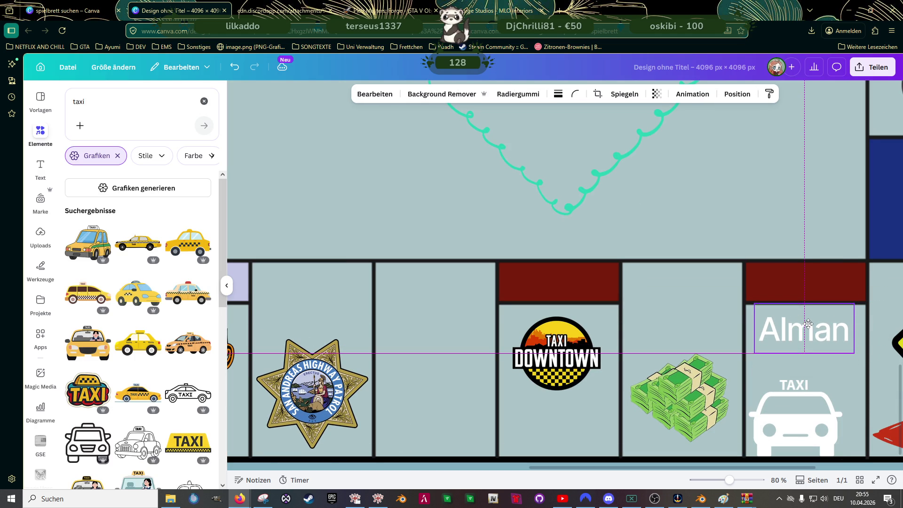
drag(800, 426, 812, 386)
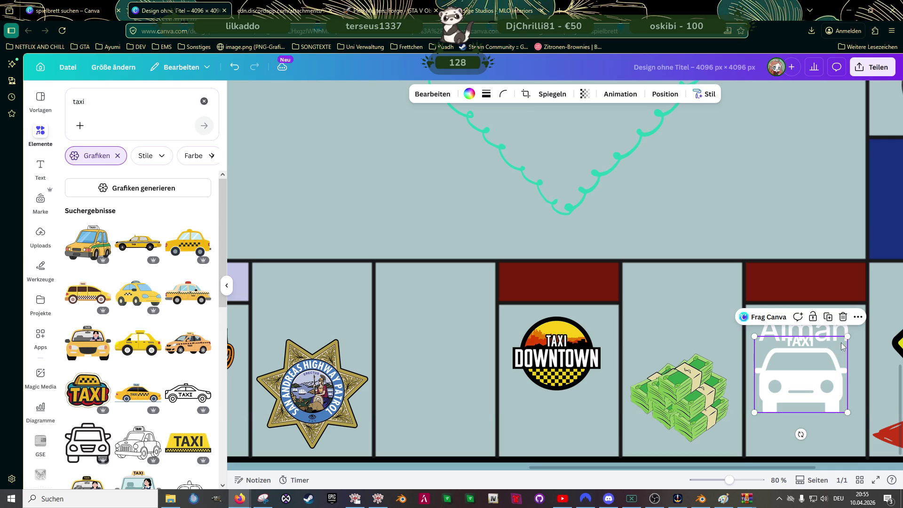
drag(846, 338, 839, 346)
drag(805, 382, 817, 370)
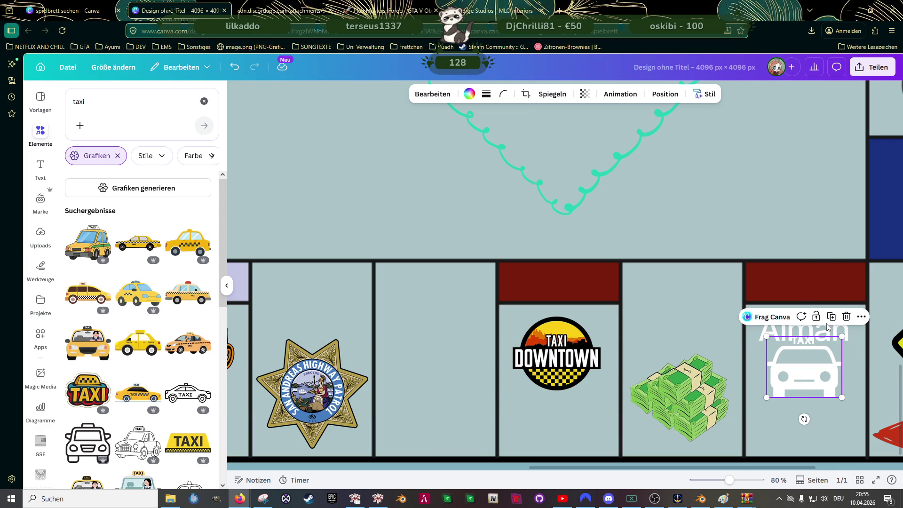
Fine-tune the Alman text and taxi positions so the taxi sits directly under the label.
click(827, 329)
drag(826, 332, 821, 324)
click(814, 381)
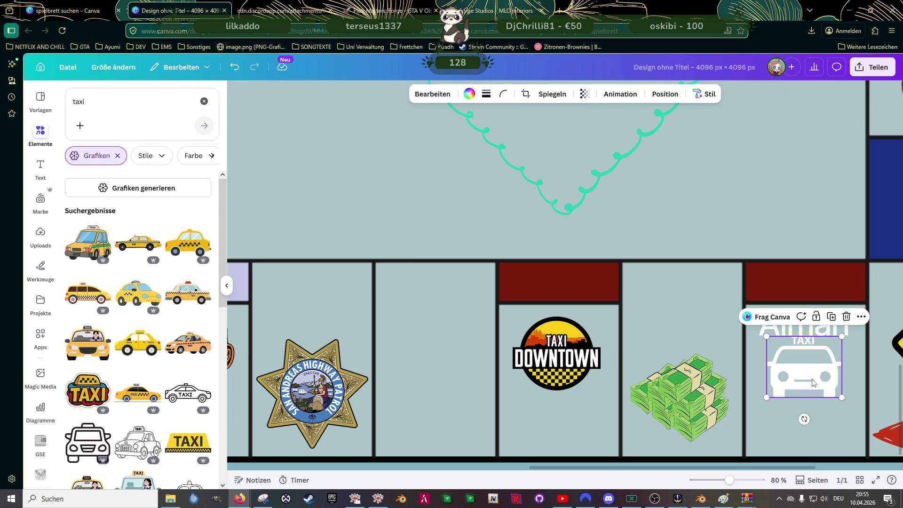
drag(816, 372, 816, 374)
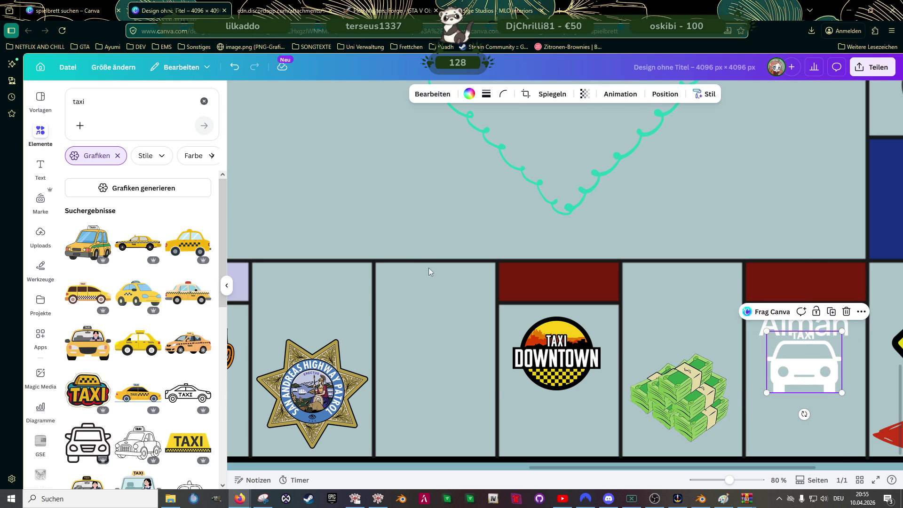
click(185, 67)
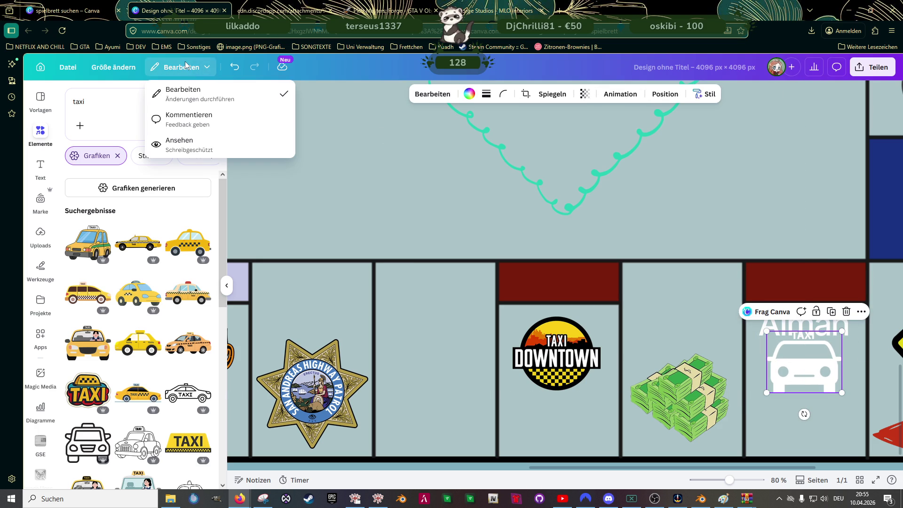
Check the taxi's image editing options, reselect it and return to the Elemente search.
click(432, 94)
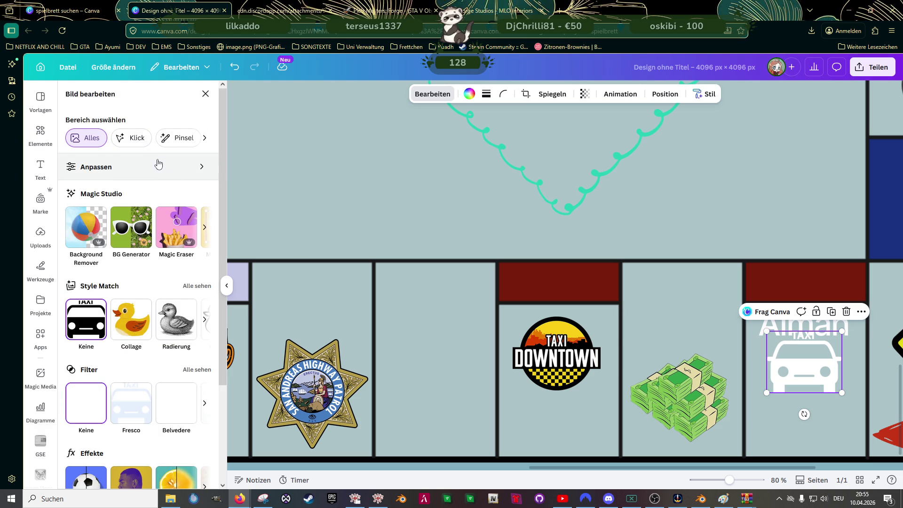
scroll(160, 163, down, 2)
scroll(152, 170, down, 1)
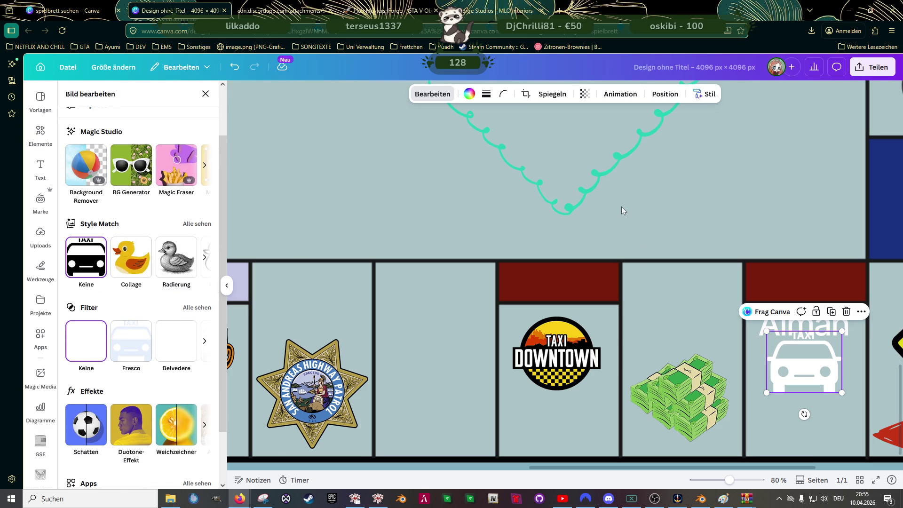
click(312, 392)
click(810, 374)
click(40, 137)
Search Elements for 'quadrat', then 'rechteck' to bring up rectangle graphics, and deselect the taxi.
click(98, 100)
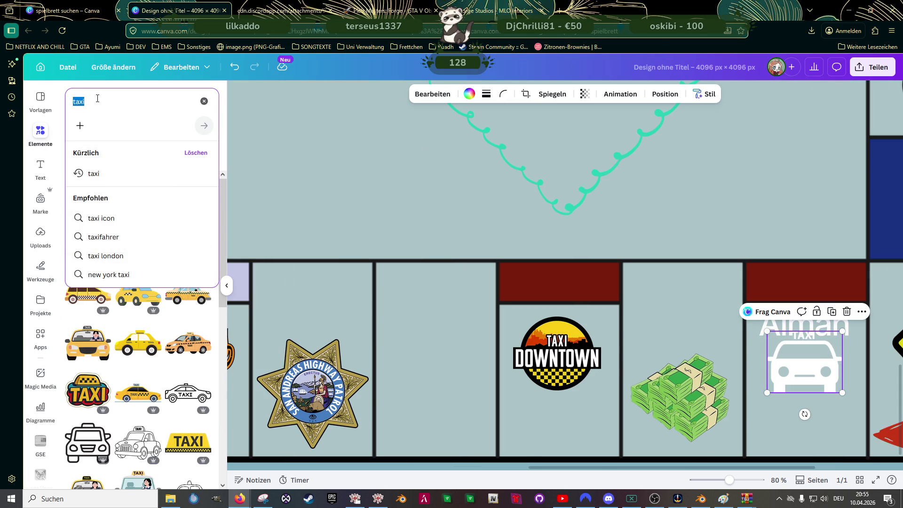
text(quadra)
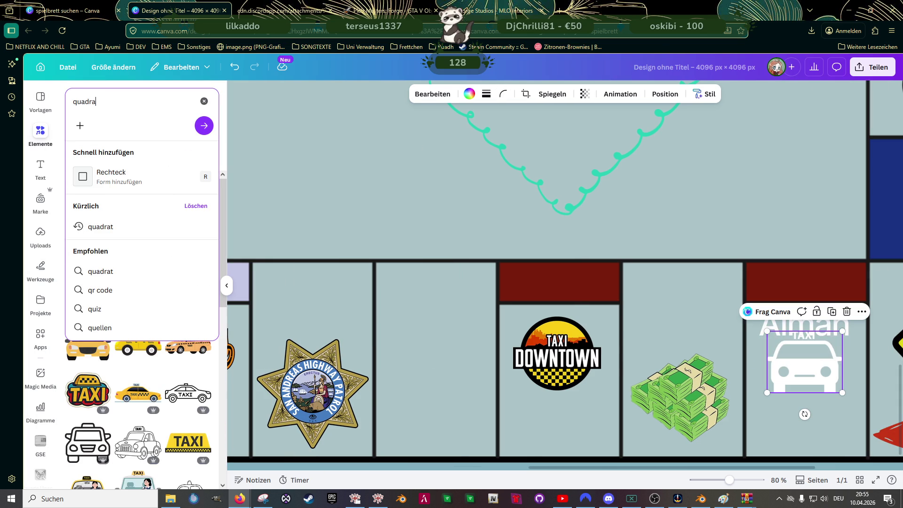
text(t)
key(Return)
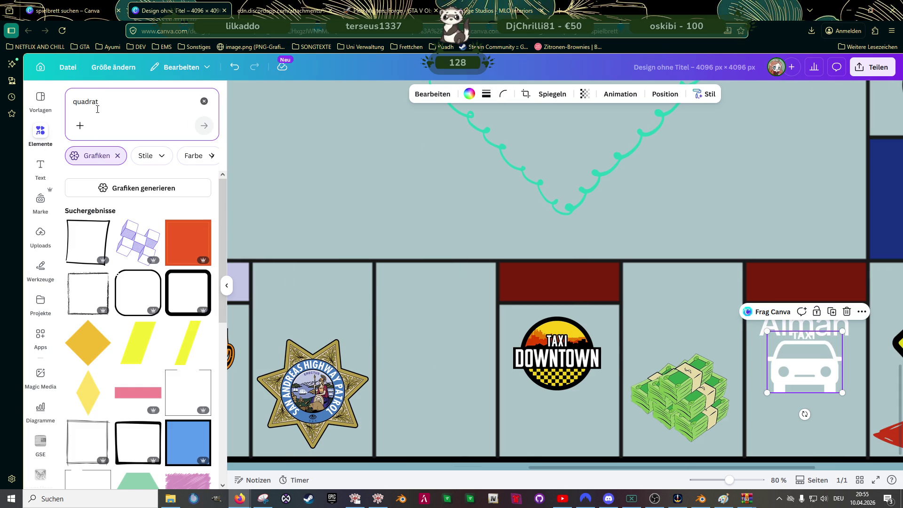
click(99, 101)
text(rechtec)
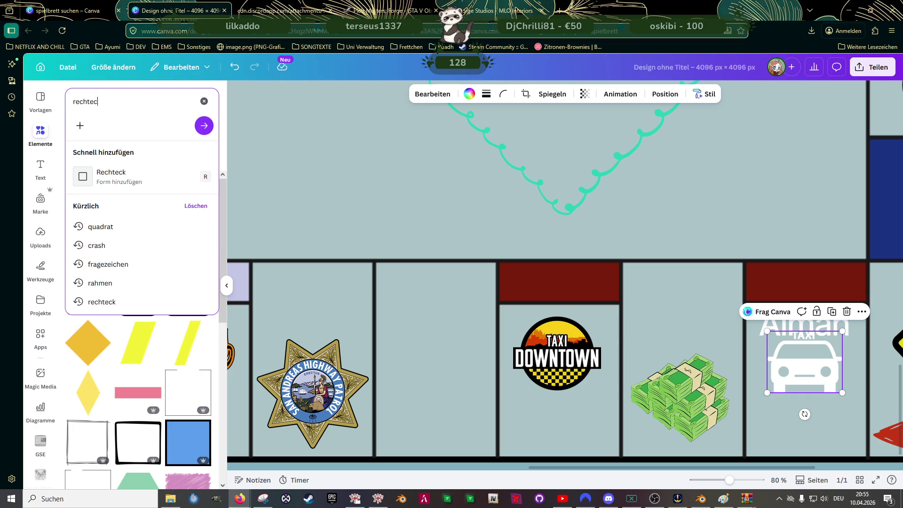
text(k)
key(Return)
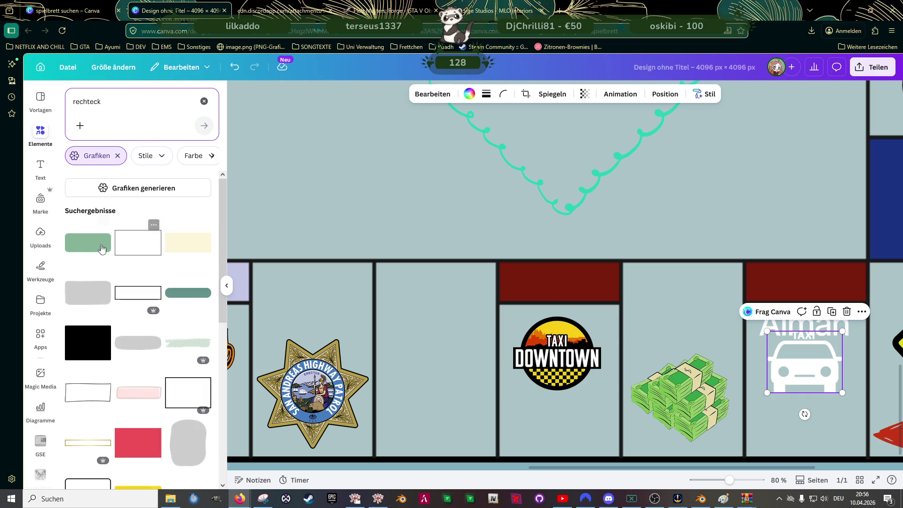
click(406, 228)
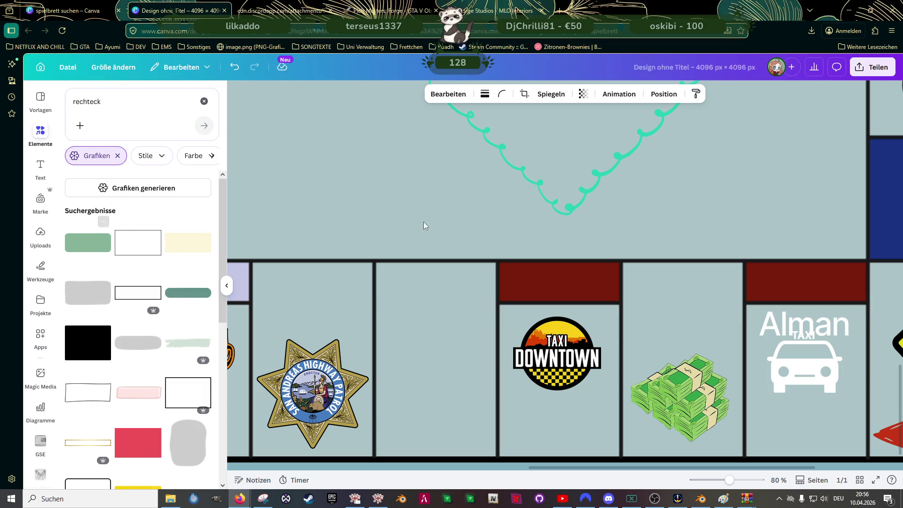
scroll(548, 216, down, 5)
scroll(522, 205, down, 5)
scroll(505, 187, up, 3)
Shrink the new rectangle to a small bar, recolour it to the board's grey-blue and move it onto the Alman tile.
key(ctrl+shift+period)
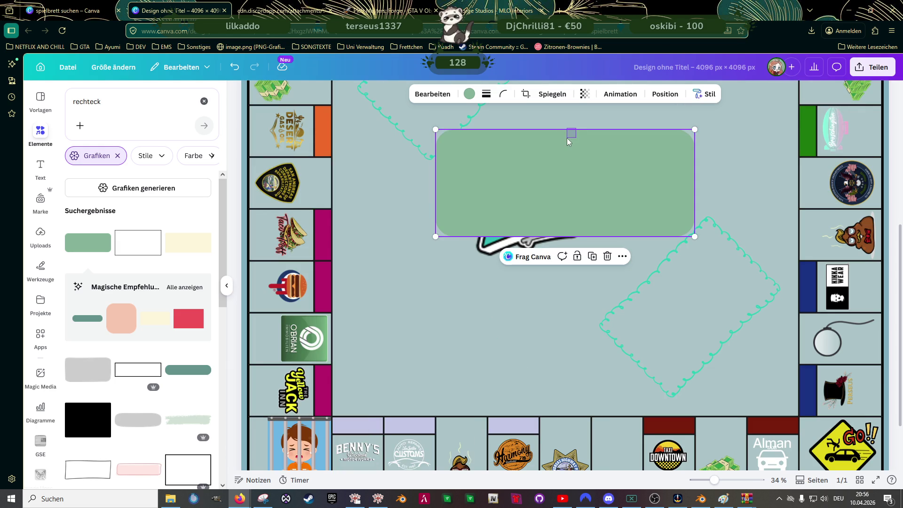
mouse_move(694, 133)
mouse_down()
mouse_move(497, 211)
mouse_move(516, 317)
mouse_up()
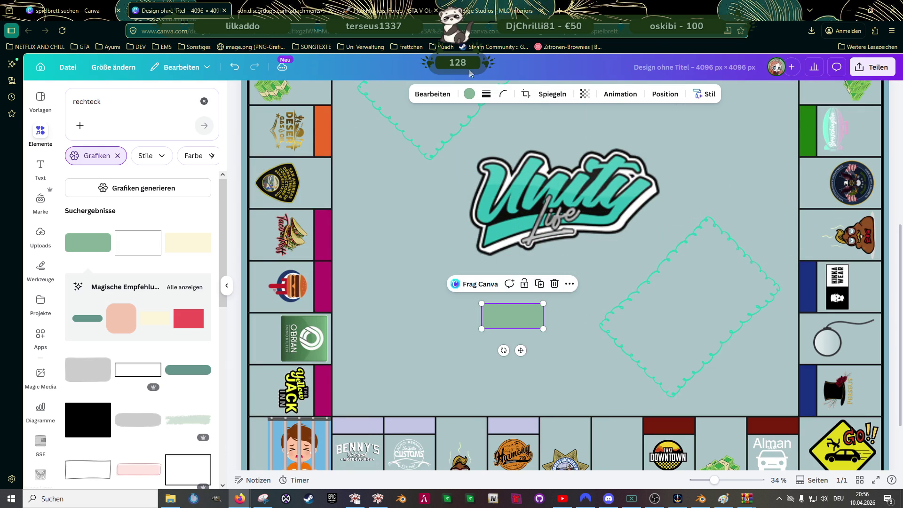
click(468, 95)
click(96, 314)
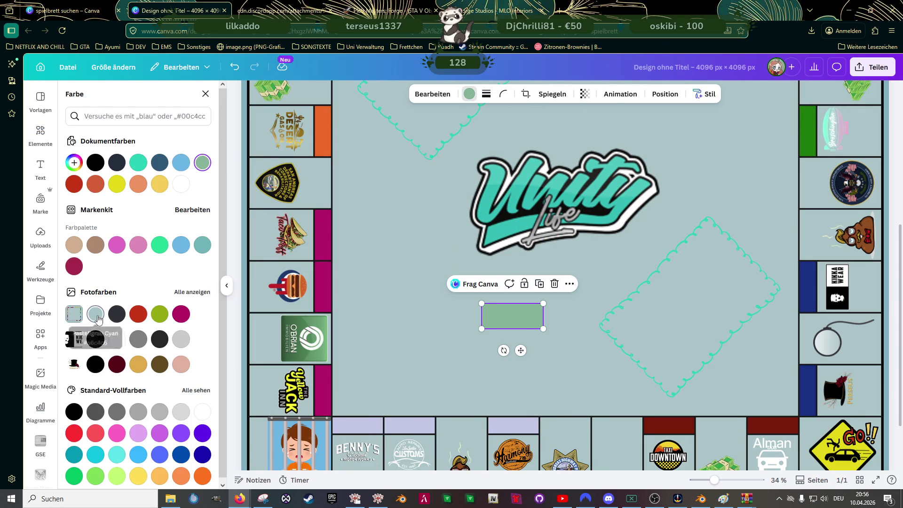
drag(536, 318, 770, 439)
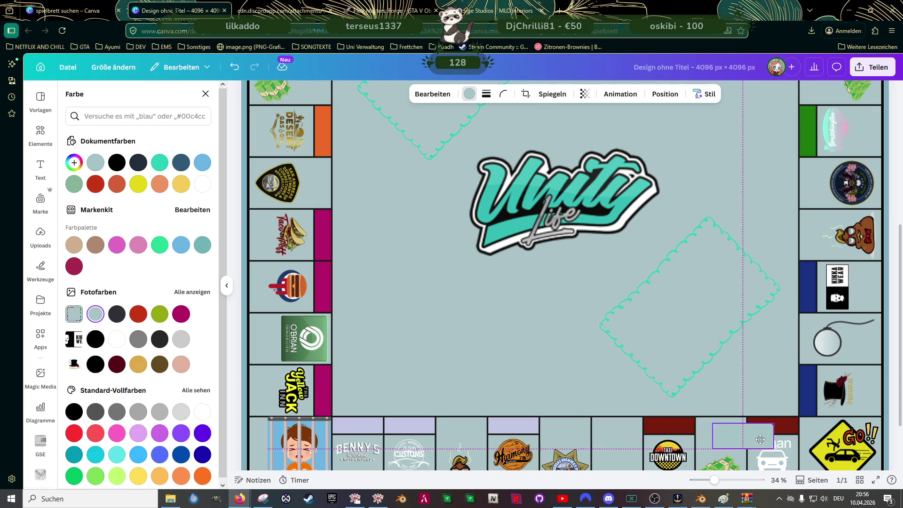
scroll(771, 439, up, 2)
scroll(748, 417, up, 3)
scroll(732, 357, up, 3)
Shrink the grey-blue rectangle to a small box and place it over the TAXI lettering on the car icon.
click(634, 297)
click(634, 296)
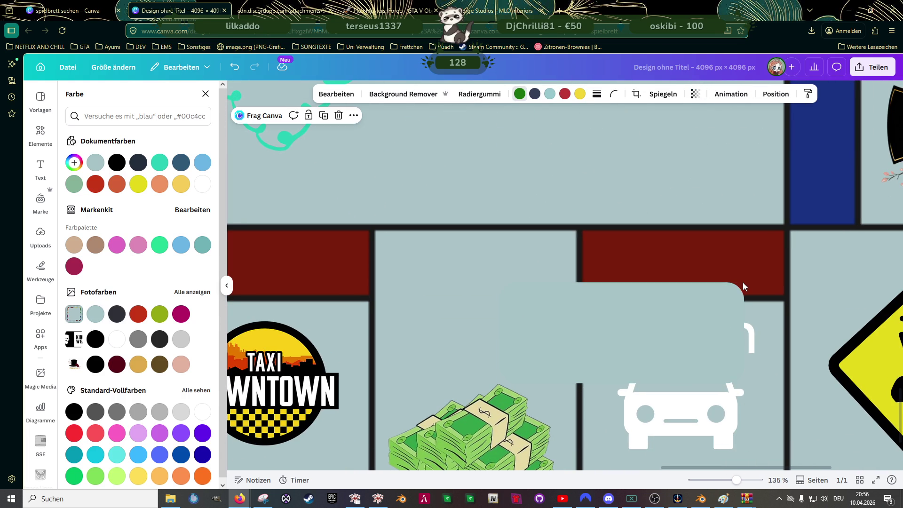
click(716, 314)
drag(742, 280, 573, 352)
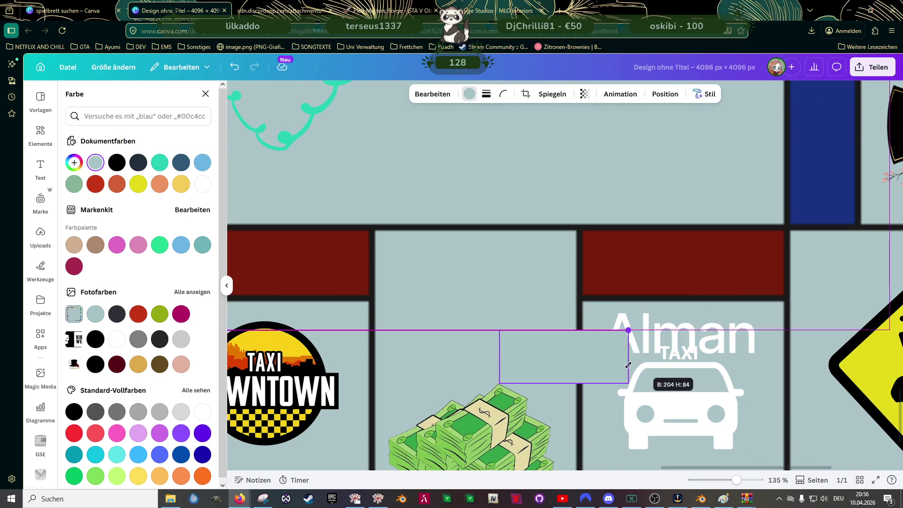
drag(537, 380, 706, 350)
click(755, 340)
Group the car icon together with its grey-blue cover rectangle.
right_click(755, 341)
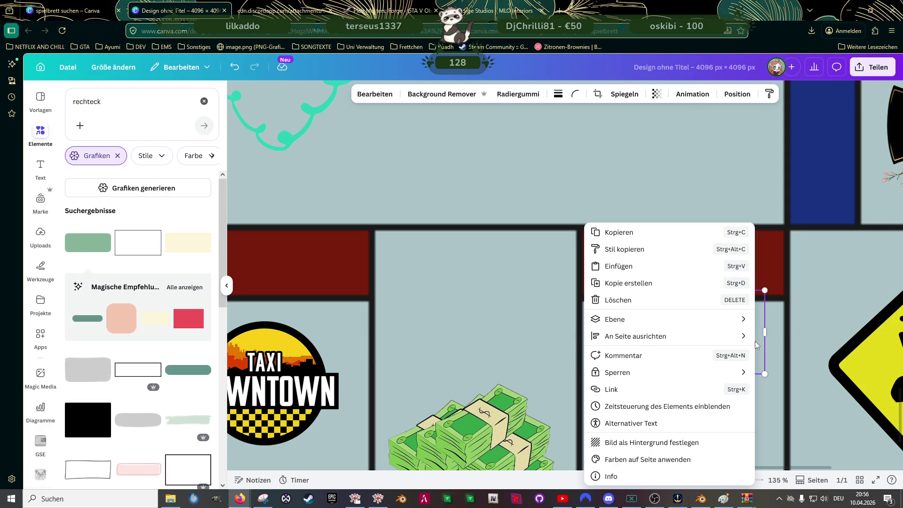
click(808, 413)
click(680, 395)
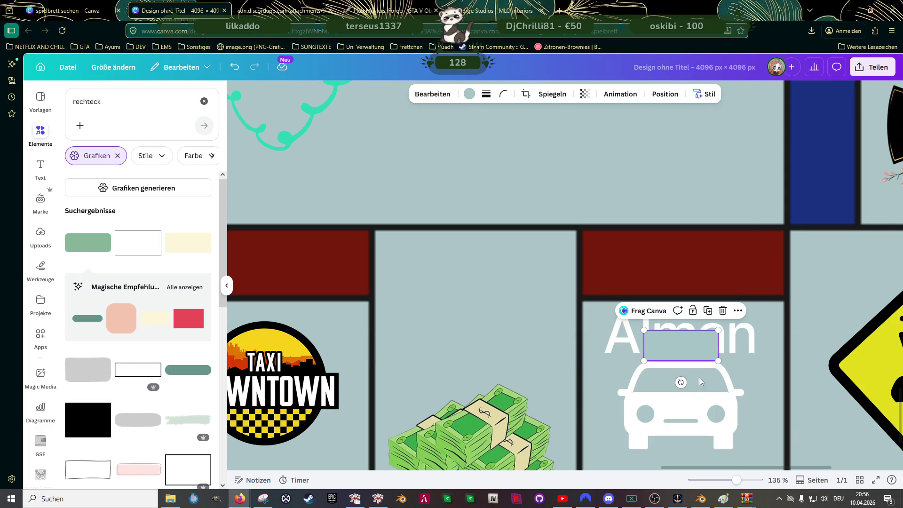
shift+click(692, 354)
click(656, 311)
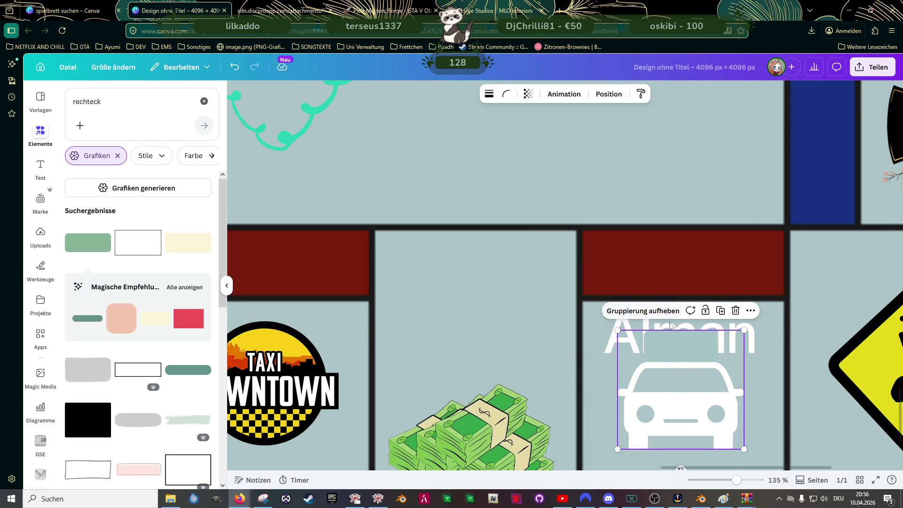
Bring the car group to the very front via Ebene and centre it under the Alman title.
click(748, 333)
right_click(748, 333)
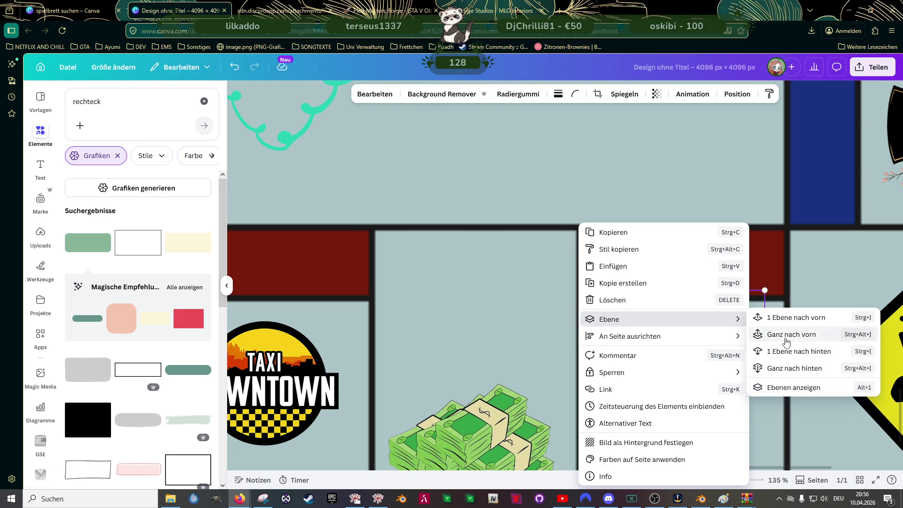
click(784, 351)
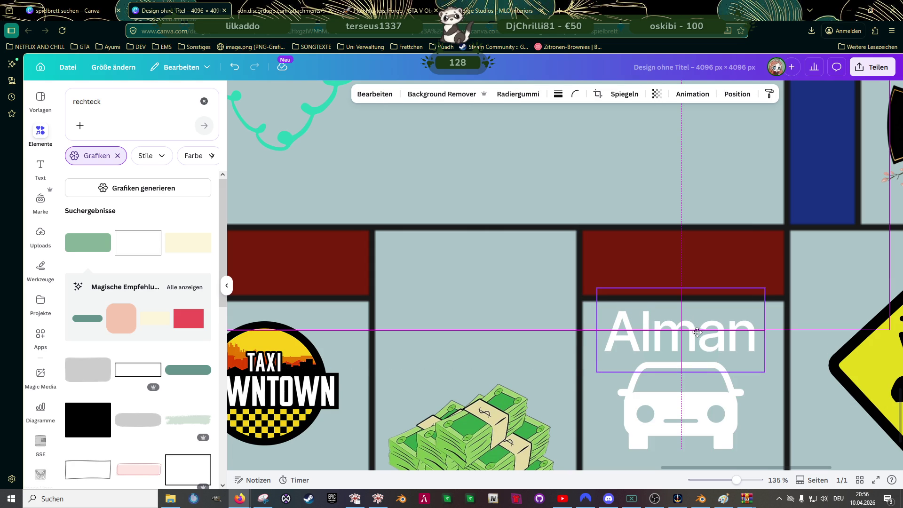
click(684, 404)
drag(683, 408, 685, 410)
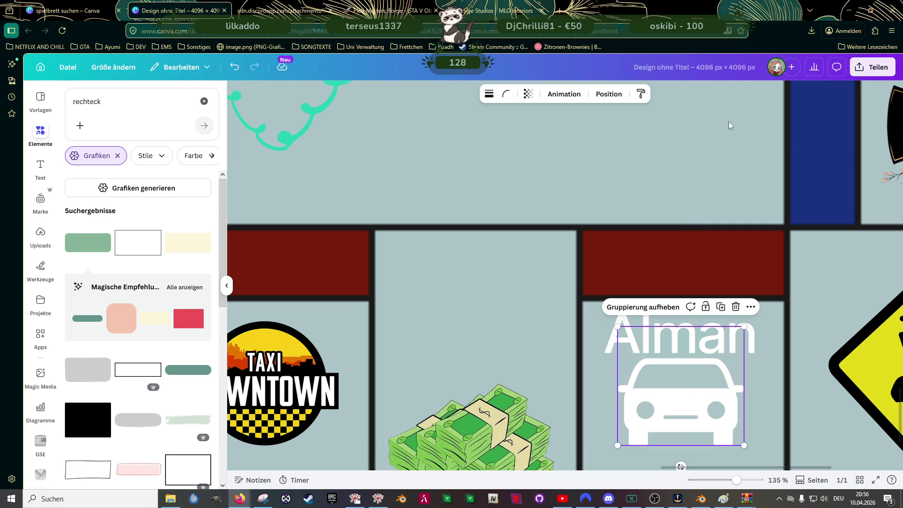
click(526, 94)
Lower the car icon's Transparenz to about 64 and recolour it to the light-blue document colour.
drag(553, 132, 525, 133)
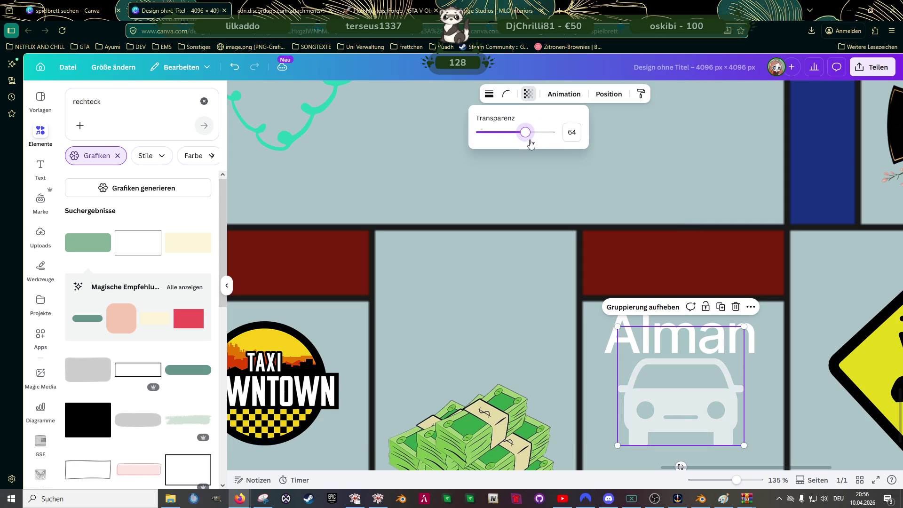
click(670, 405)
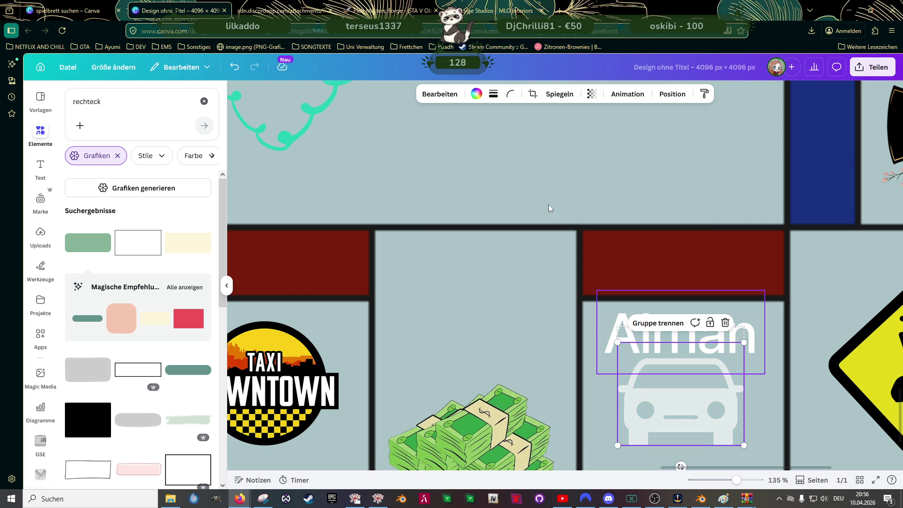
click(476, 94)
click(181, 163)
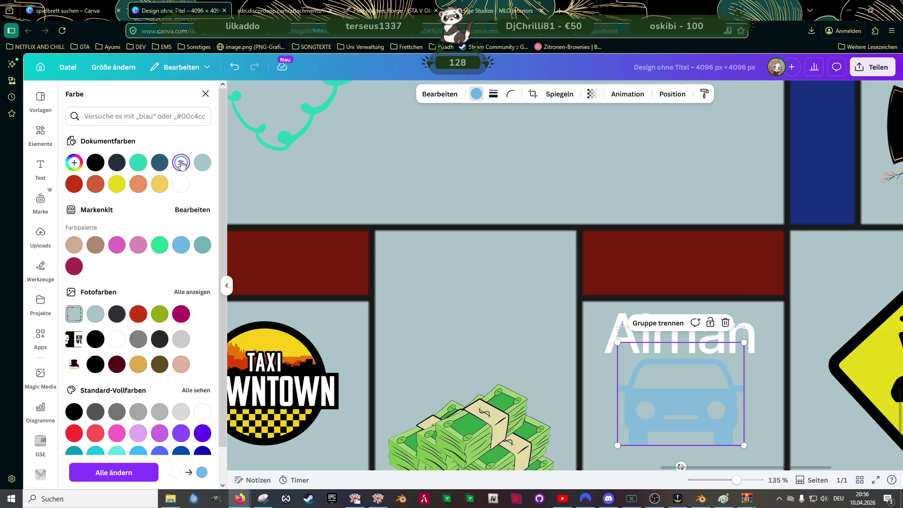
Shift the faded light-blue car group up behind the Alman title.
mouse_move(693, 411)
mouse_down()
mouse_move(694, 368)
mouse_move(695, 436)
mouse_up()
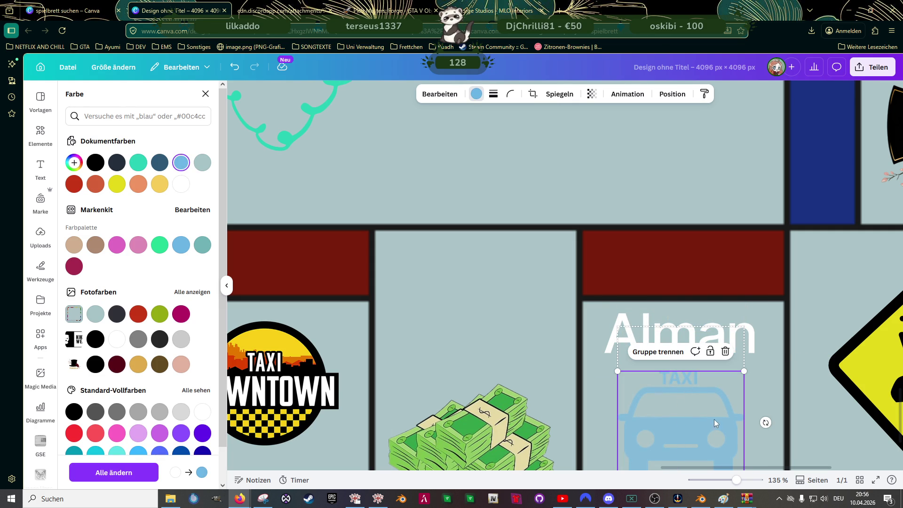
click(691, 410)
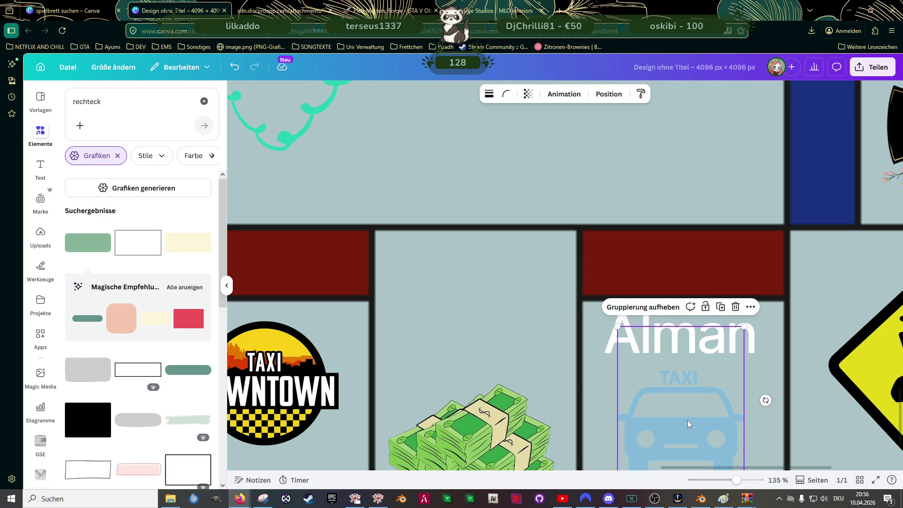
drag(687, 420, 687, 390)
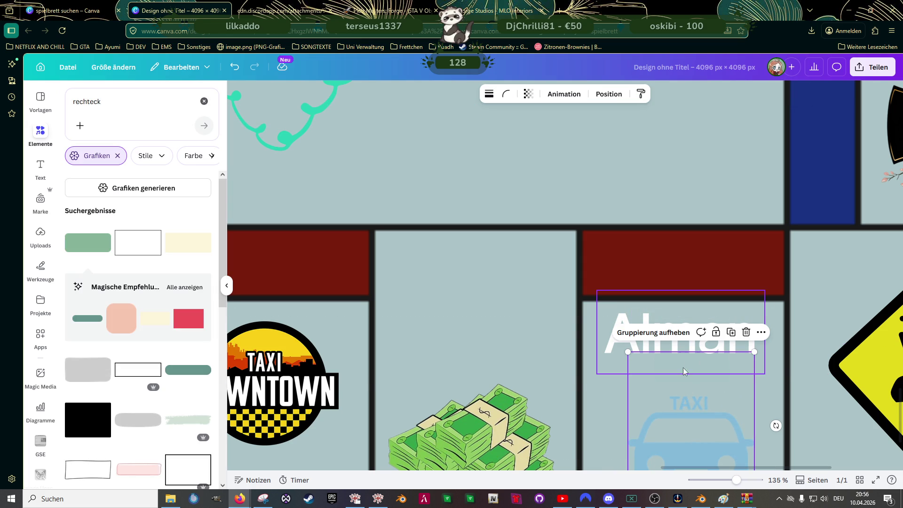
Ungroup the car, set the cover rectangle's Transparenz back to 100 and move it down over the TAXI lettering.
click(654, 332)
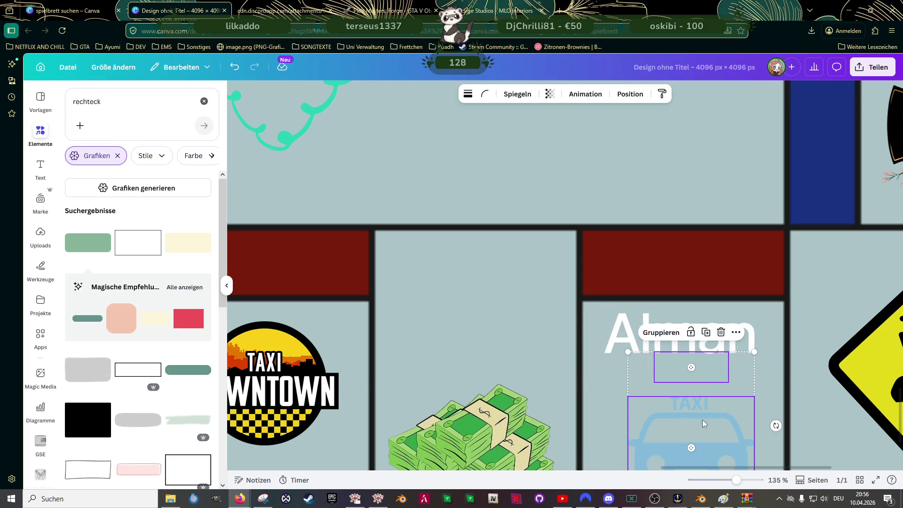
click(679, 367)
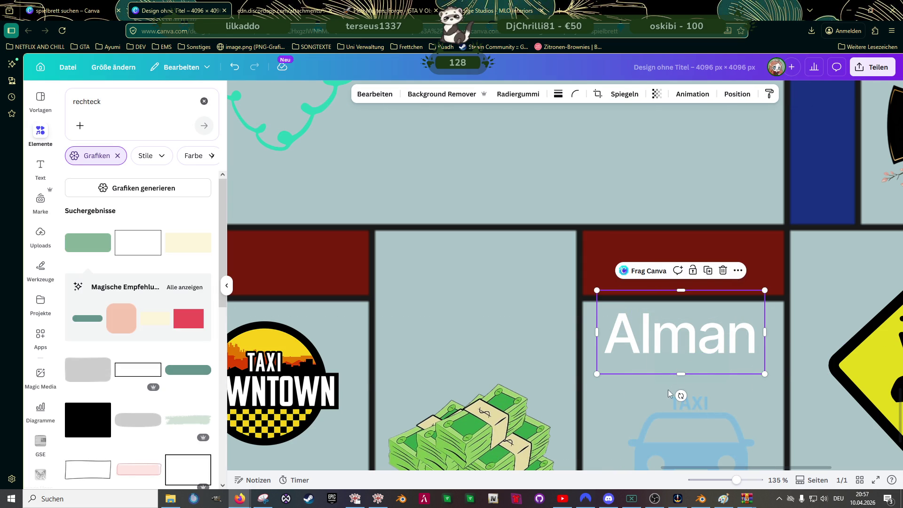
click(697, 369)
click(584, 94)
drag(579, 133, 608, 132)
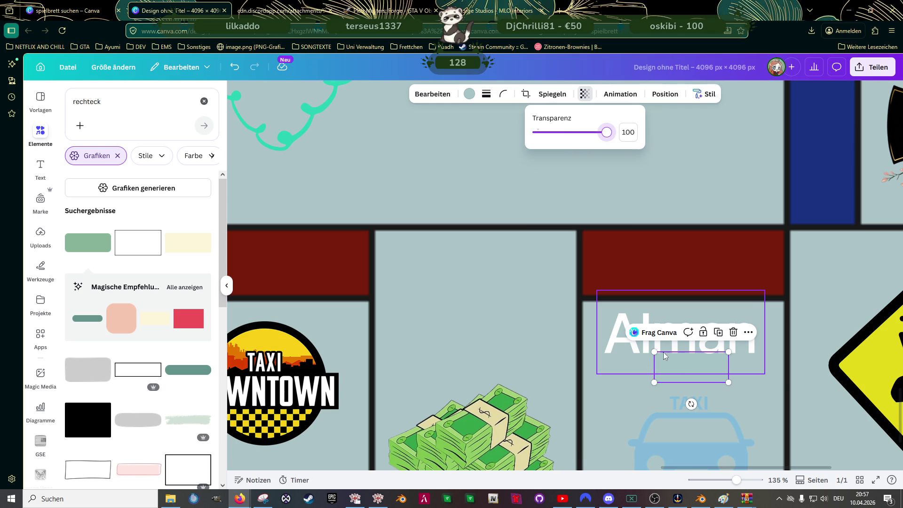
drag(658, 362, 685, 393)
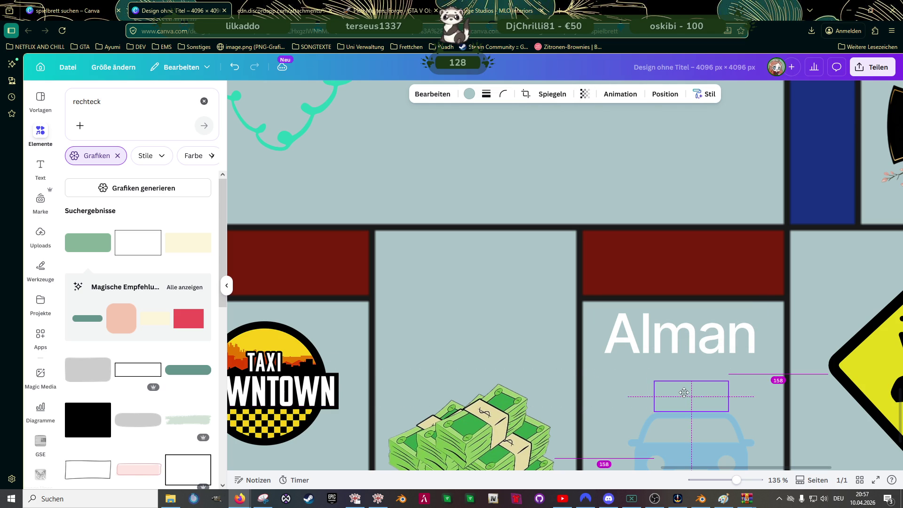
scroll(694, 402, down, 3)
Group the cover rectangle with the car icon, then ungroup them again.
click(701, 373)
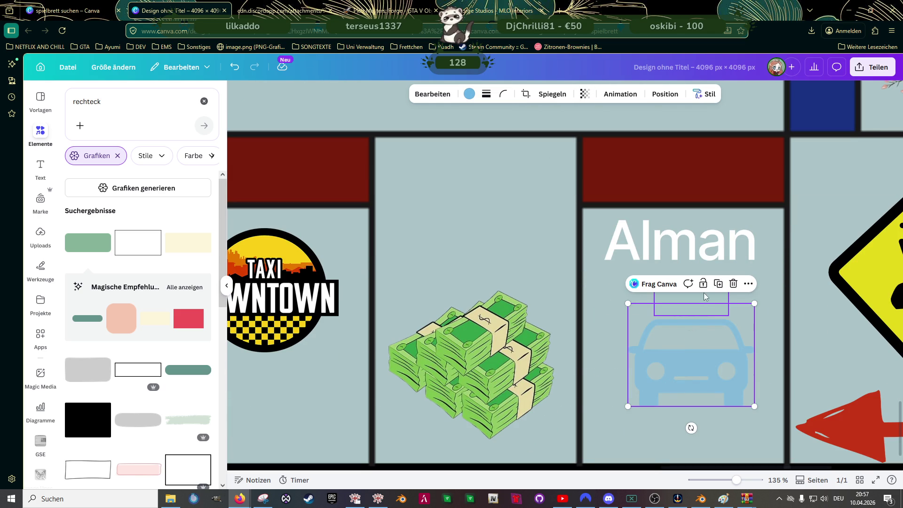
click(710, 299)
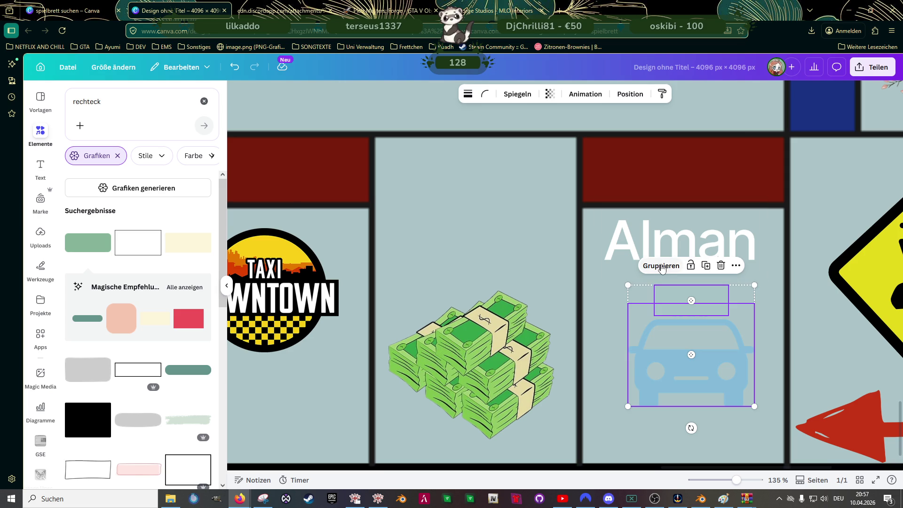
click(662, 266)
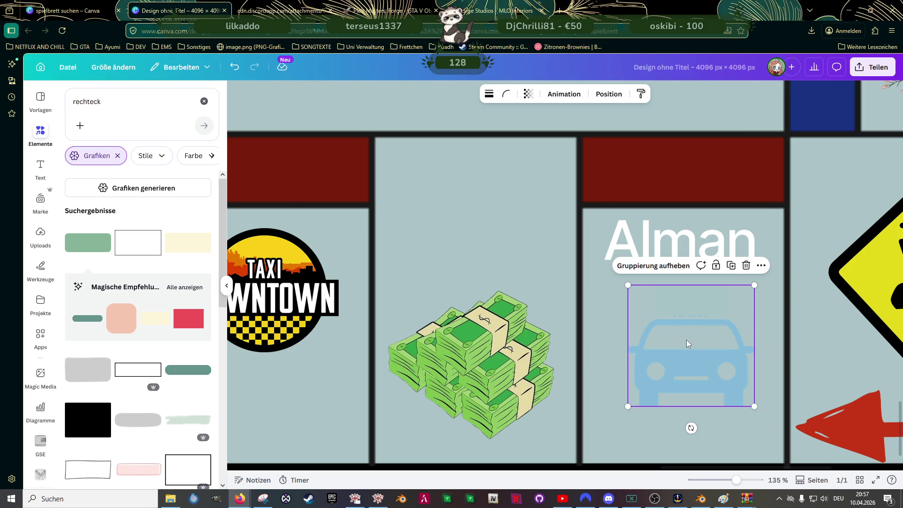
click(675, 265)
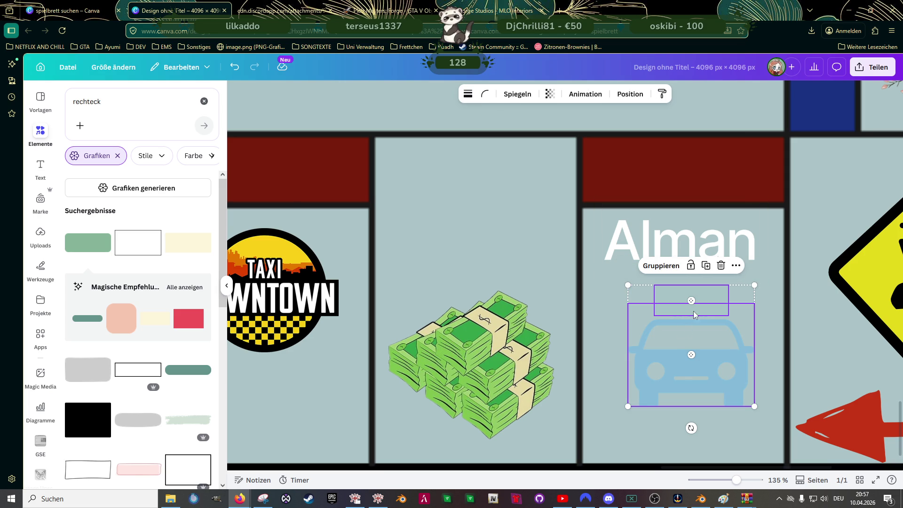
ctrl+scroll(710, 362, up, 5)
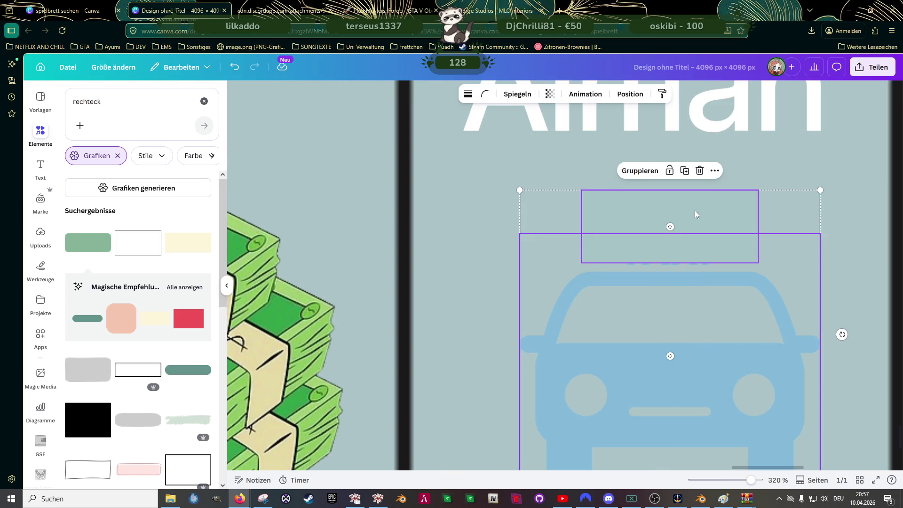
Nudge the cover rectangle slightly lower and group it with the car icon again.
click(693, 211)
drag(730, 222, 710, 220)
click(684, 351)
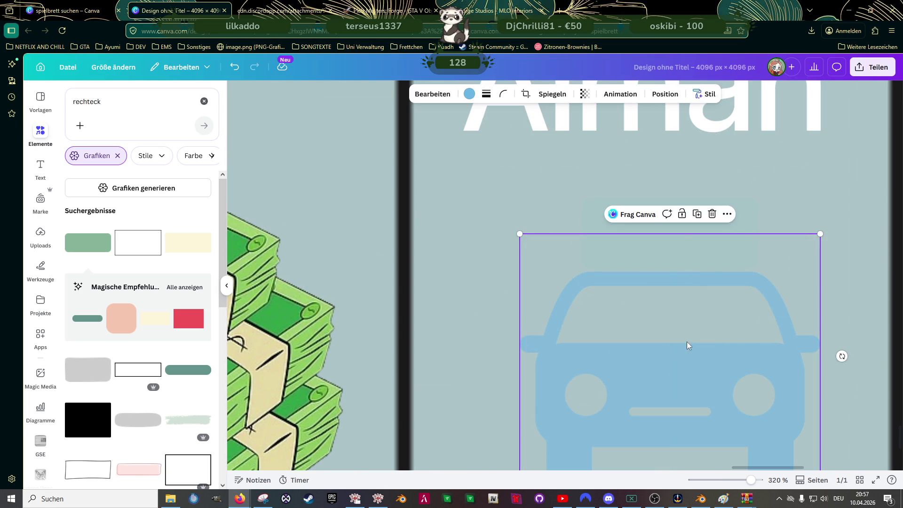
click(720, 224)
shift+click(716, 343)
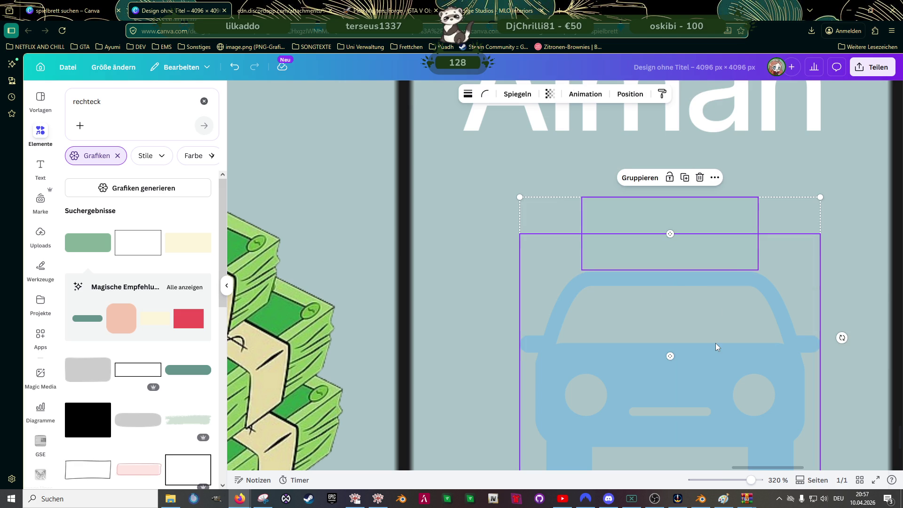
right_click(715, 343)
click(754, 406)
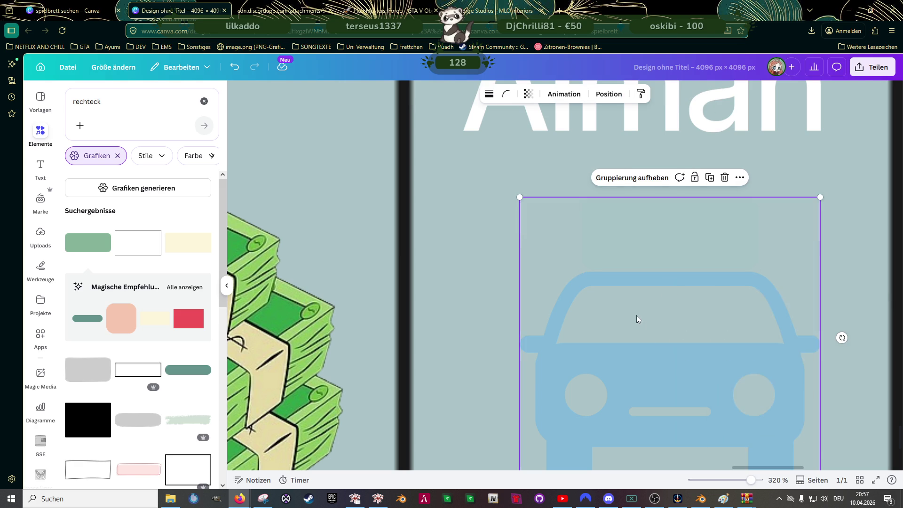
scroll(640, 311, down, 3)
Enlarge the car group and reposition it on the tile beneath the Alman title.
drag(665, 349, 648, 254)
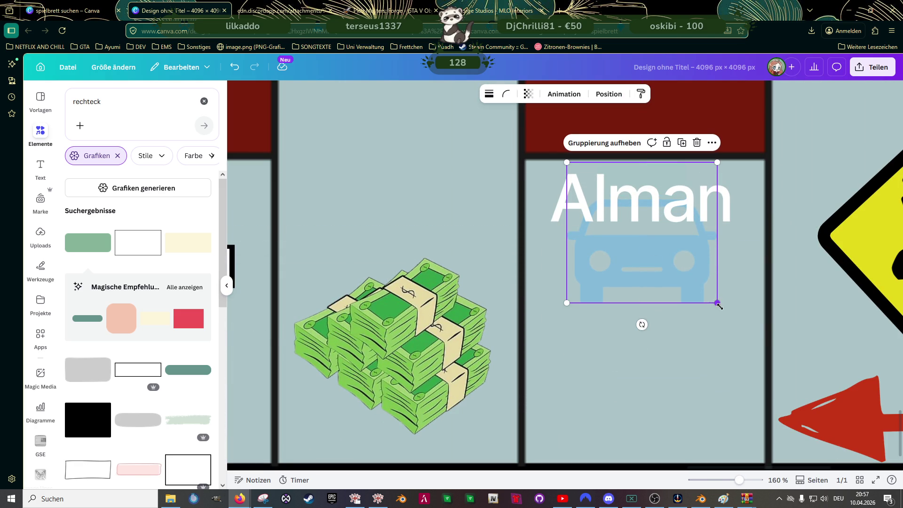
drag(716, 304, 730, 316)
drag(656, 276, 663, 280)
click(643, 205)
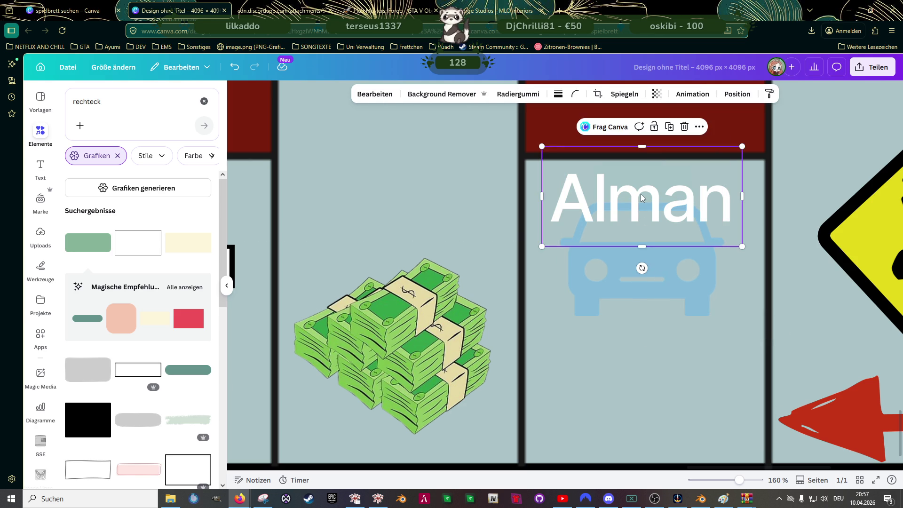
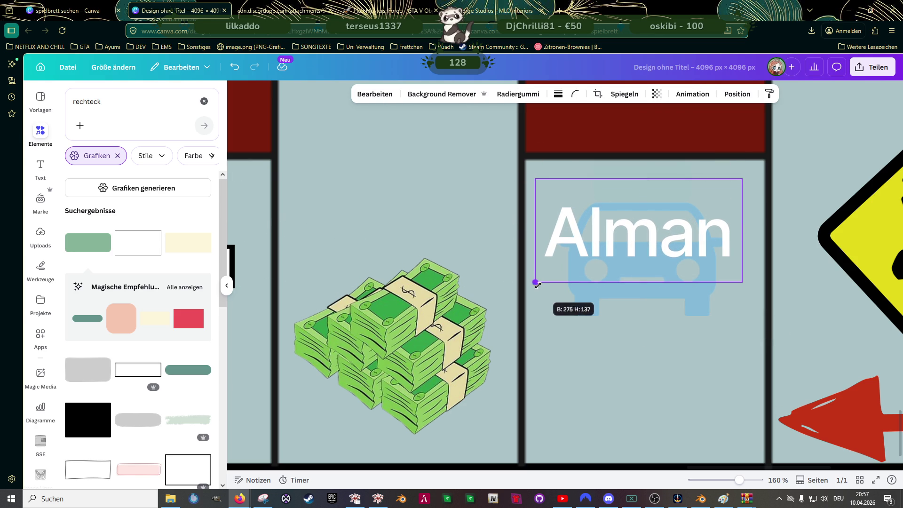
Enlarge the Alman label and reposition it within its board cell.
drag(743, 281, 760, 290)
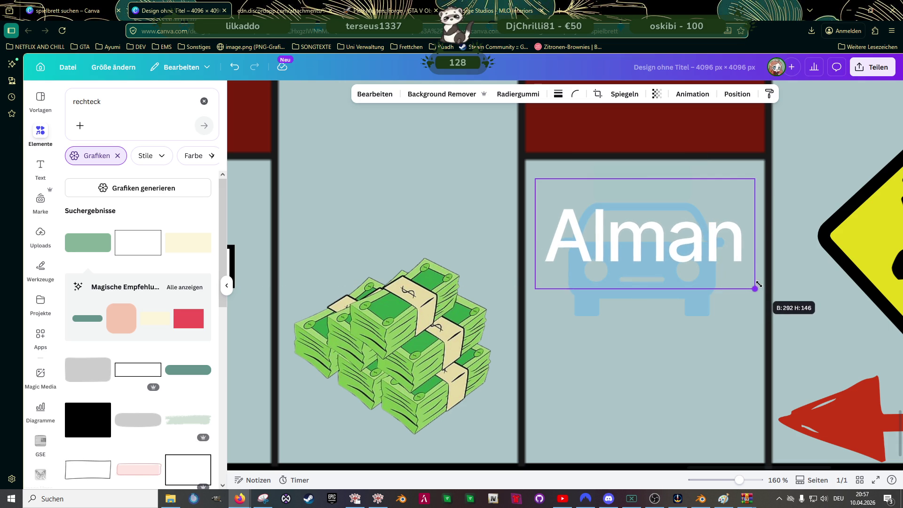
scroll(618, 261, down, 1)
scroll(618, 261, down, 1)
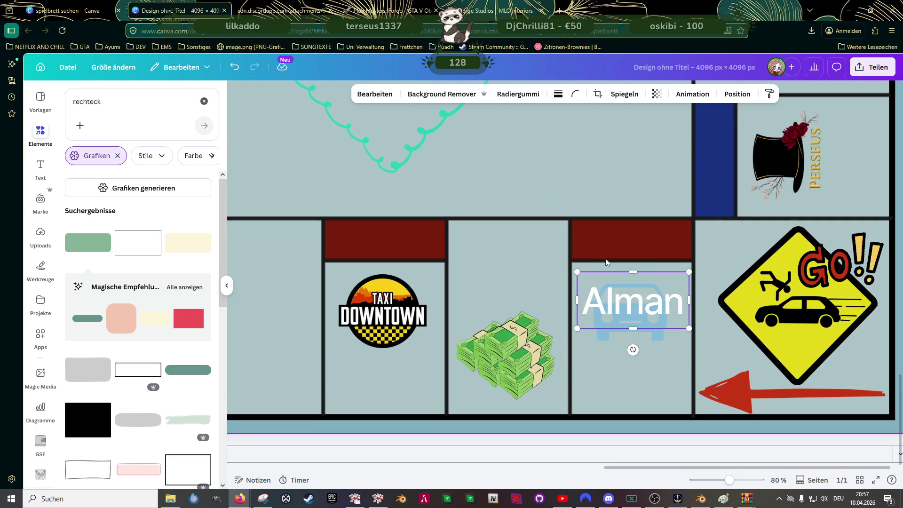
drag(639, 302, 638, 304)
Nudge the car graphic beneath the label upward and ungroup it.
click(640, 332)
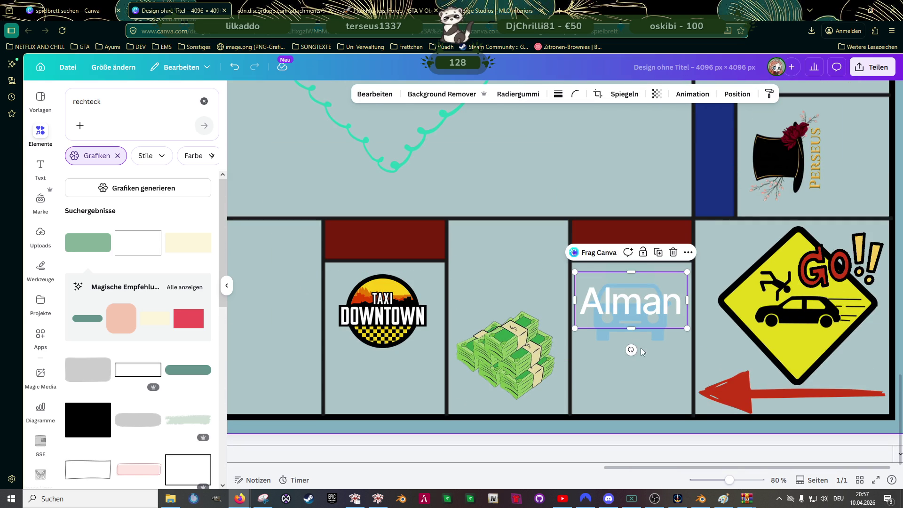
key(Up)
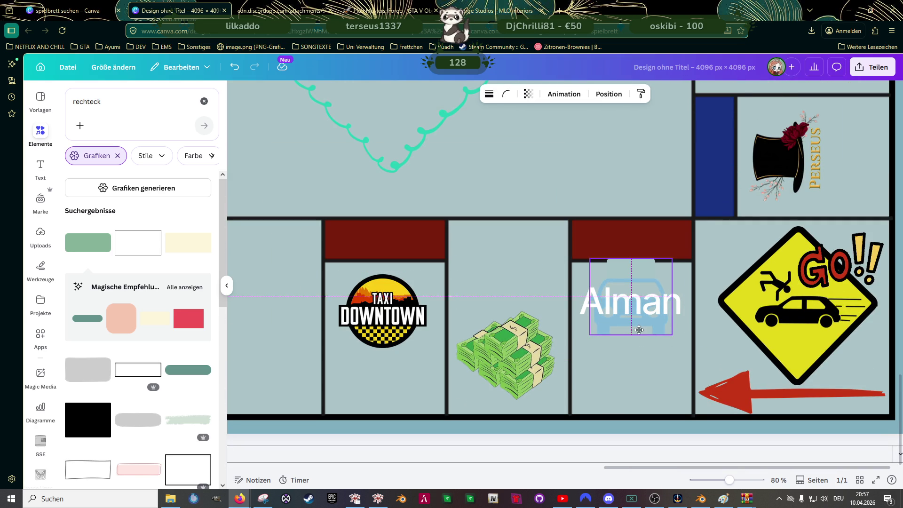
key(Up)
key(ctrl+shift+g)
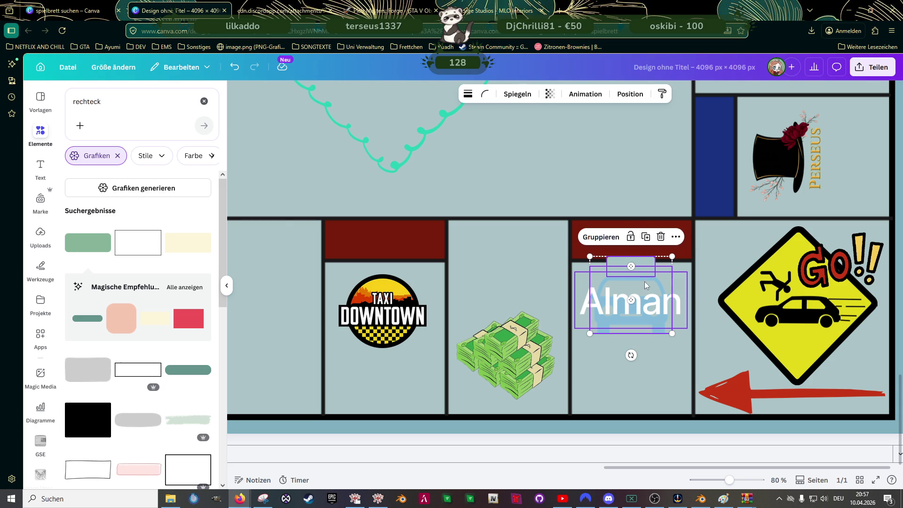
scroll(639, 284, up, 1)
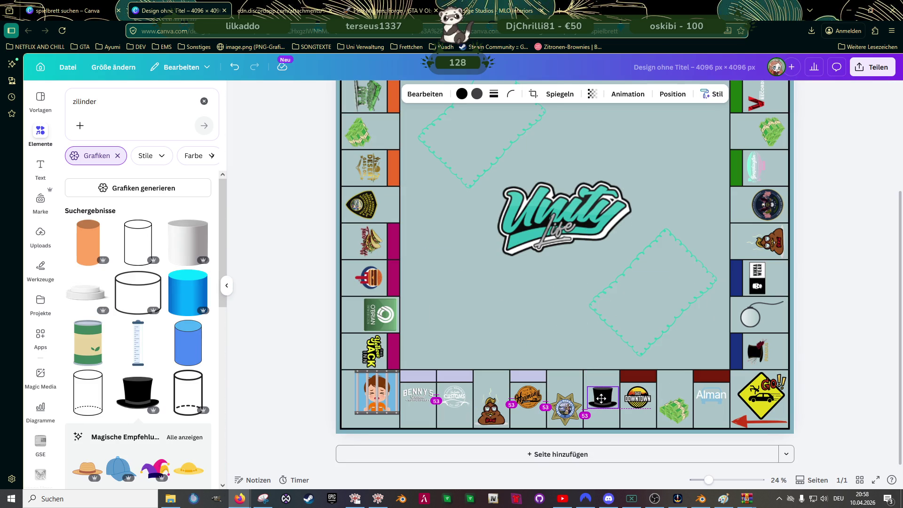
Centre the black top hat in its bottom-row cell between the sheriff badge and Downtown taxi logos.
mouse_move(602, 399)
mouse_down()
mouse_move(614, 401)
mouse_move(587, 394)
mouse_up()
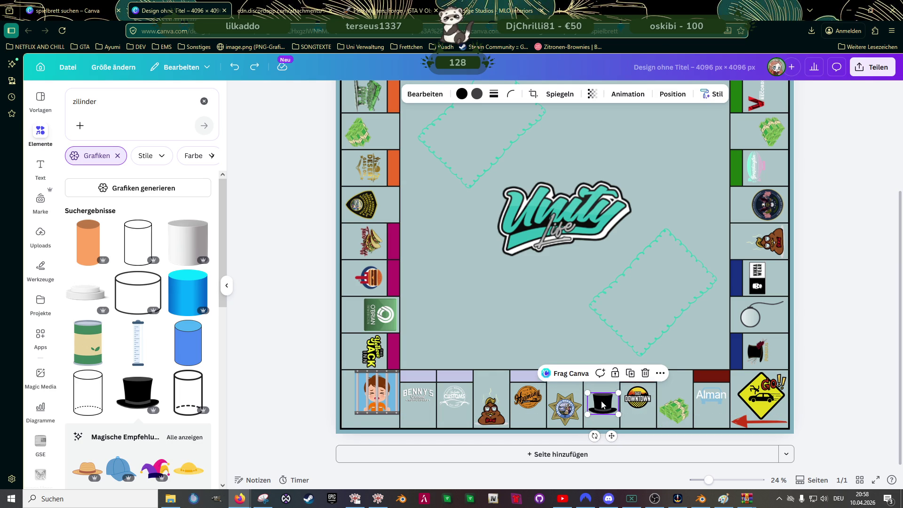
click(558, 305)
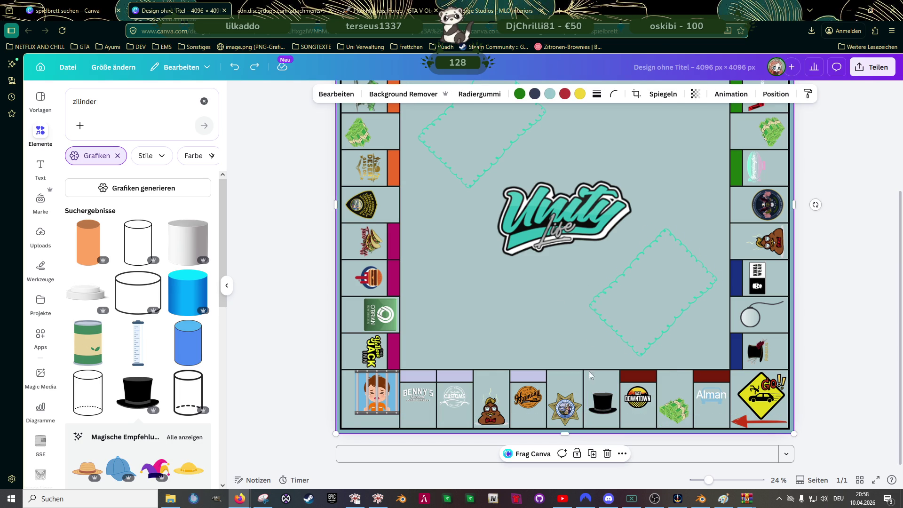
click(605, 404)
scroll(607, 413, up, 3)
scroll(609, 416, up, 3)
drag(626, 396, 624, 392)
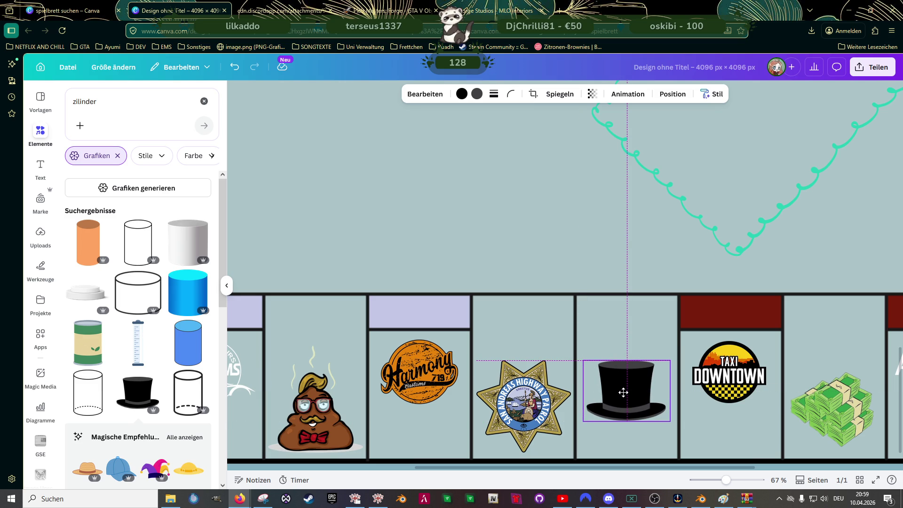
drag(623, 393, 622, 393)
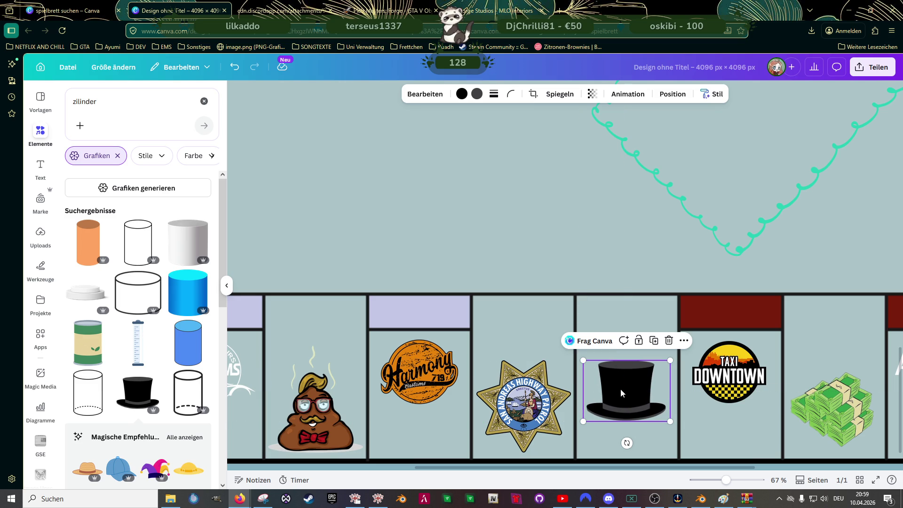
click(502, 221)
scroll(526, 228, down, 5)
scroll(571, 258, up, 5)
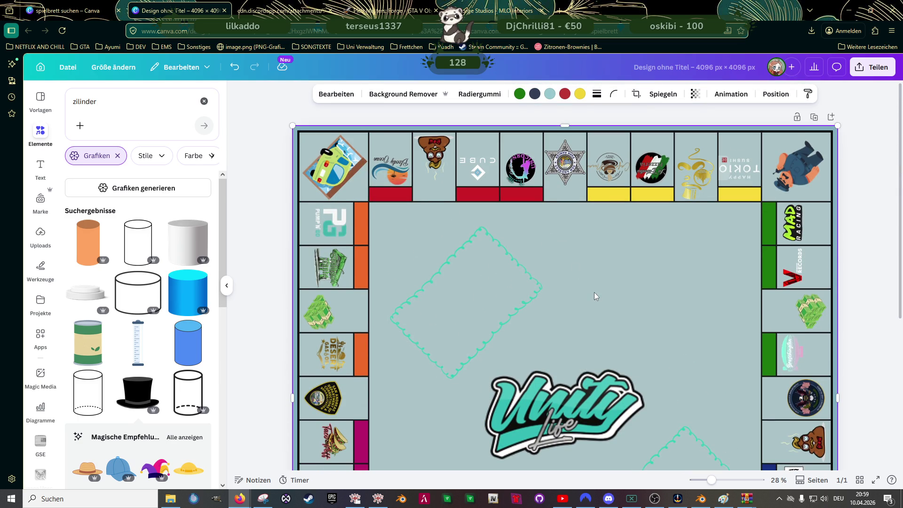
Add a heading text box, trim it to one word and shrink the box.
click(41, 168)
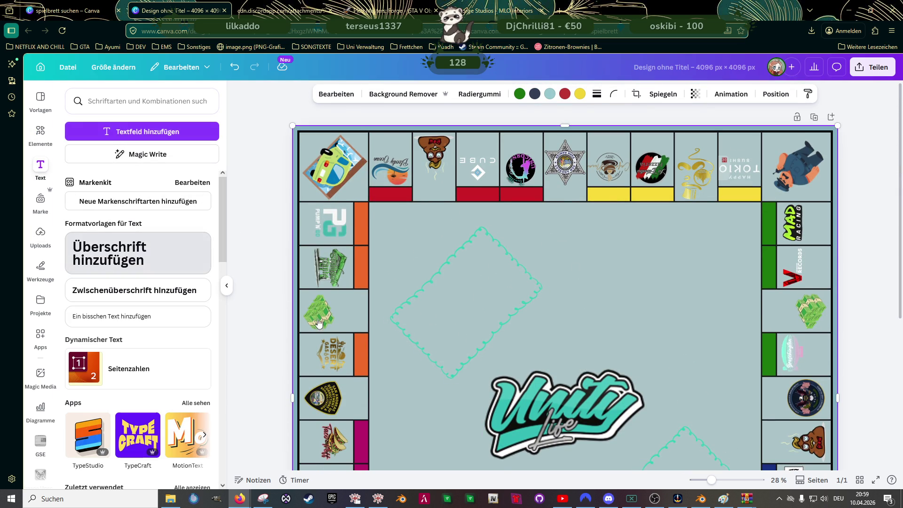
click(137, 253)
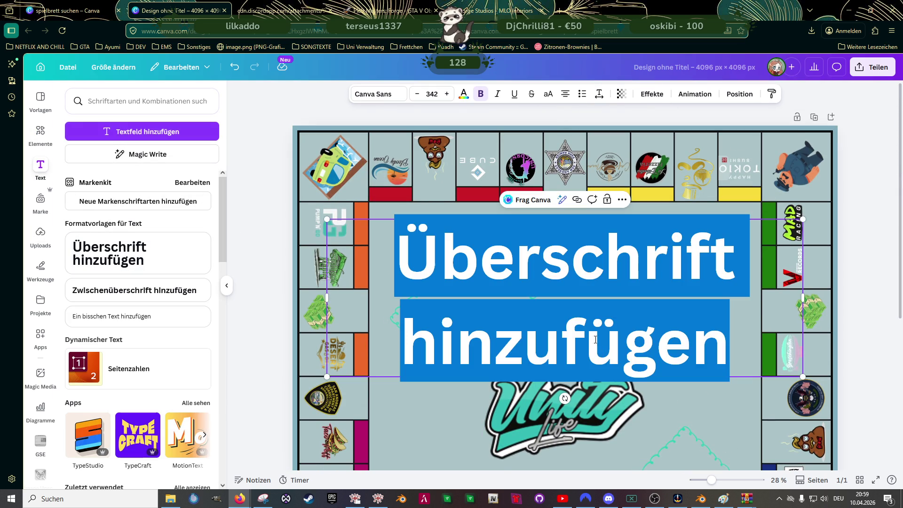
double_click(627, 337)
key(BackSpace)
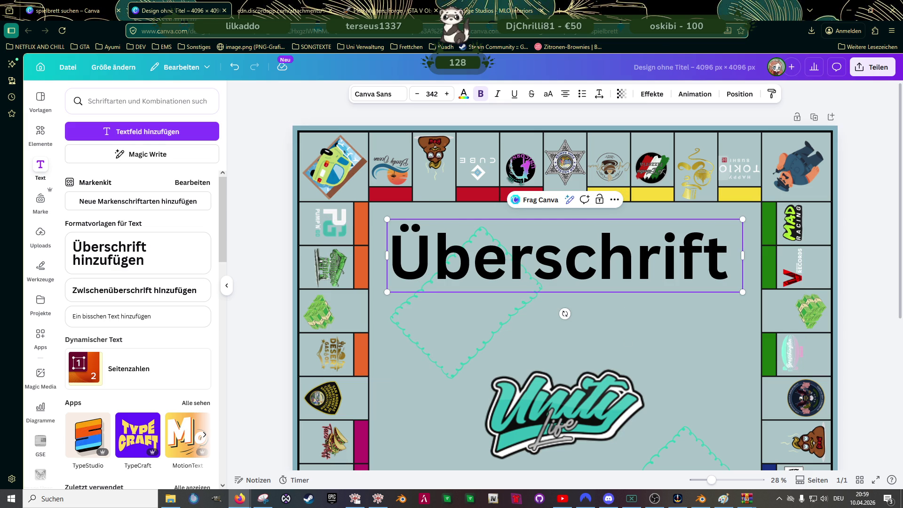
drag(743, 220, 460, 281)
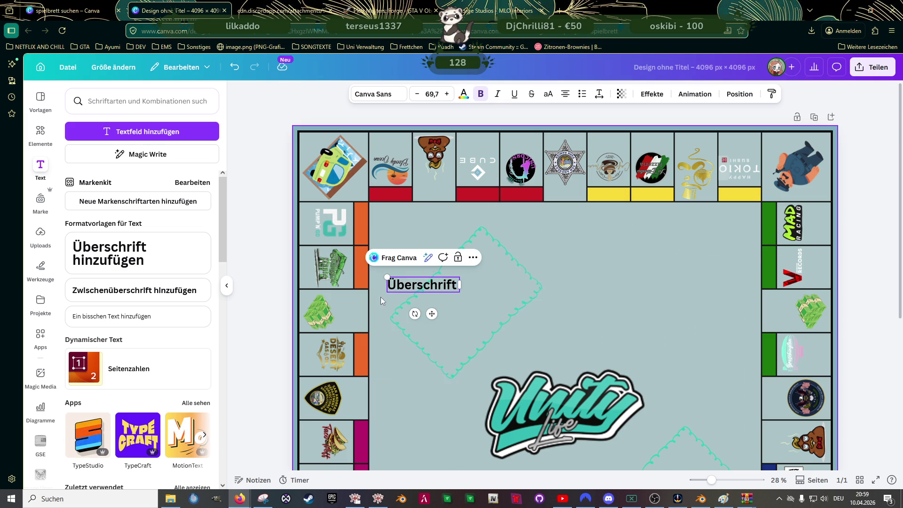
ctrl+scroll(413, 304, up, 3)
ctrl+scroll(413, 303, up, 3)
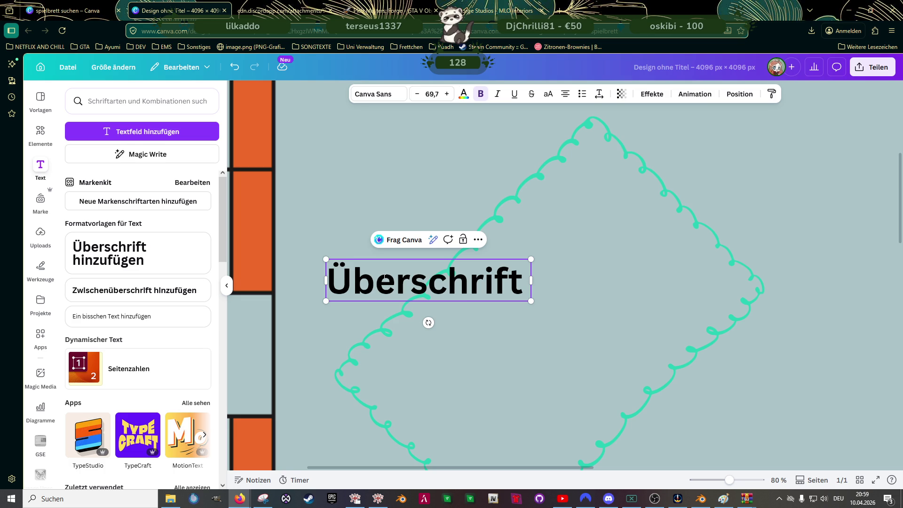
Replace the heading with 'Alman Taxi' and 'UD 1200' on a second line.
double_click(385, 281)
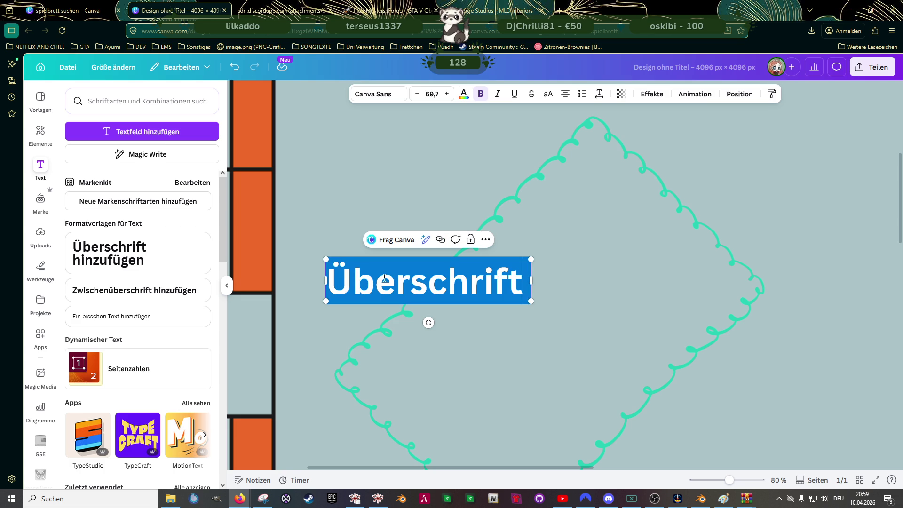
text(Alman Taxi)
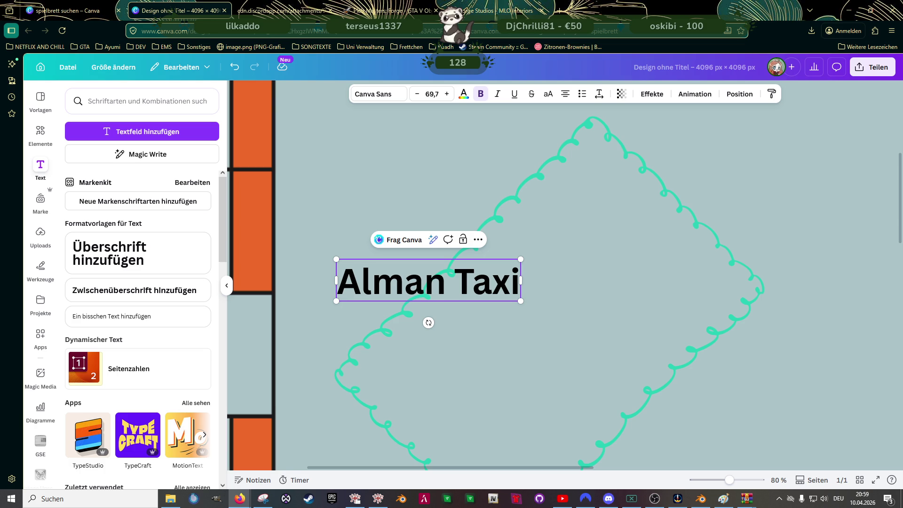
key(Return)
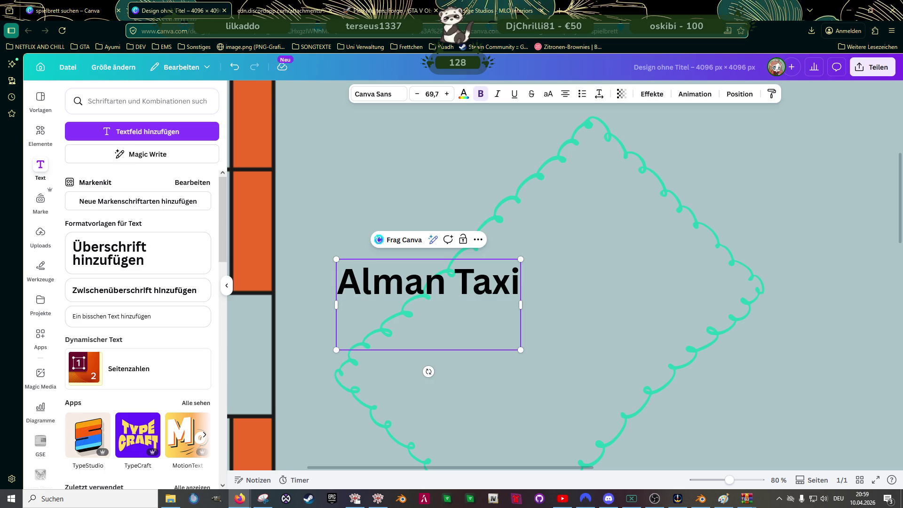
text(€)
key(BackSpace)
text(S)
text( 1200)
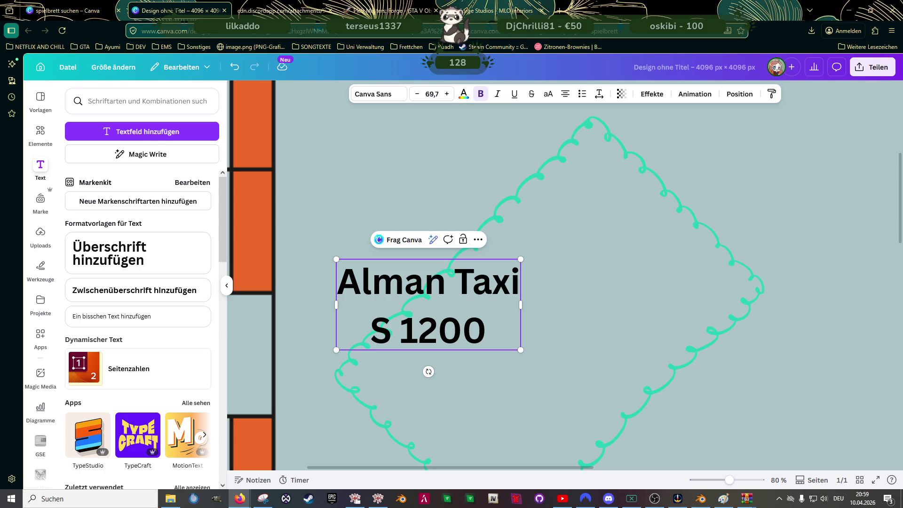
double_click(389, 333)
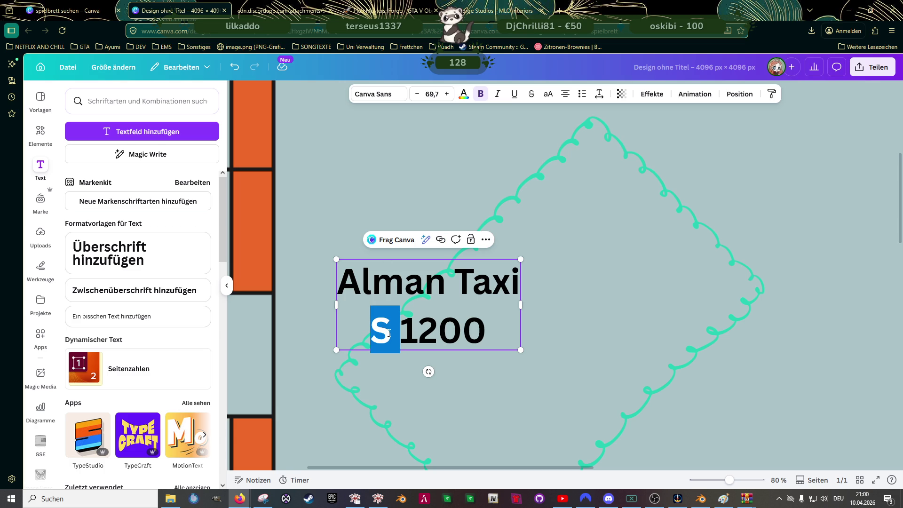
text(U)
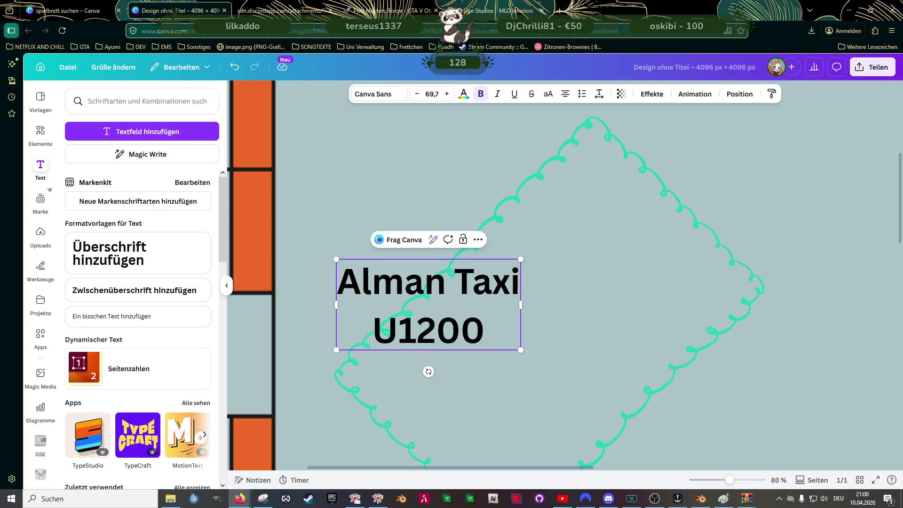
text(D)
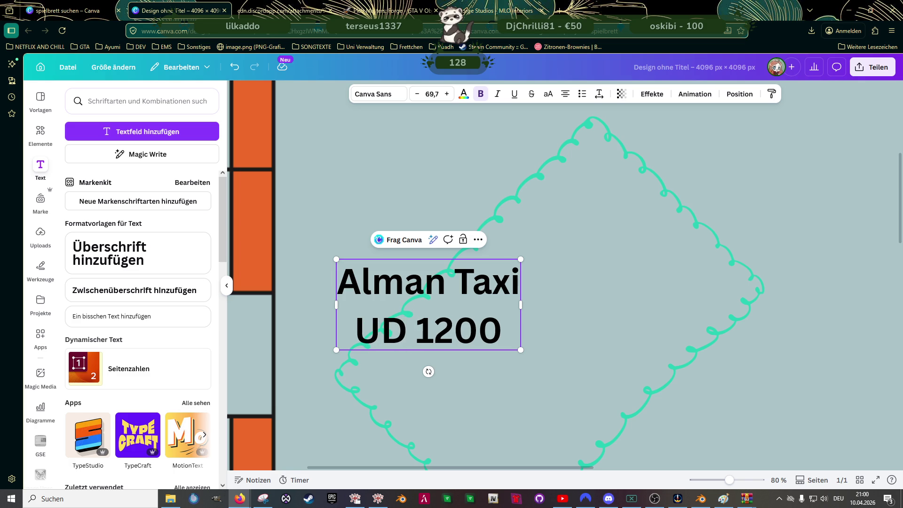
click(327, 244)
click(395, 296)
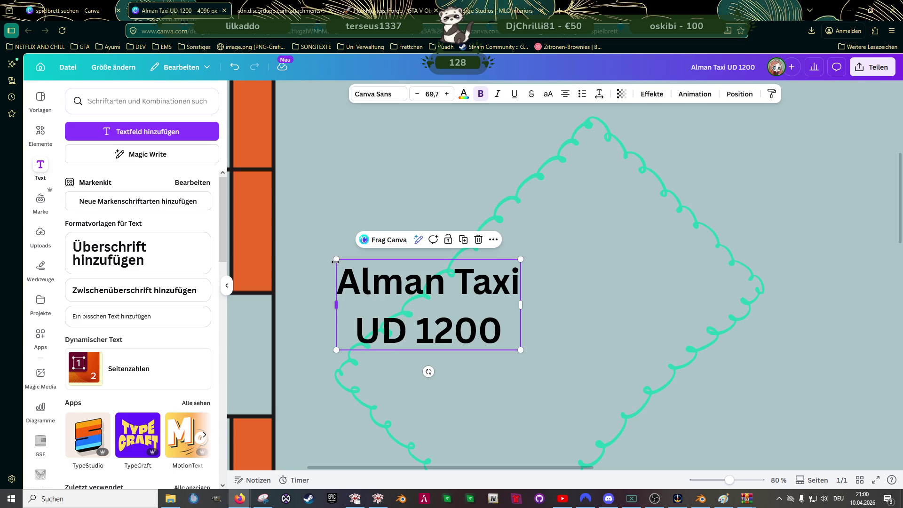
Shrink the Alman Taxi UD 1200 label and move it to the top of the car-graphic cell.
drag(336, 260, 367, 279)
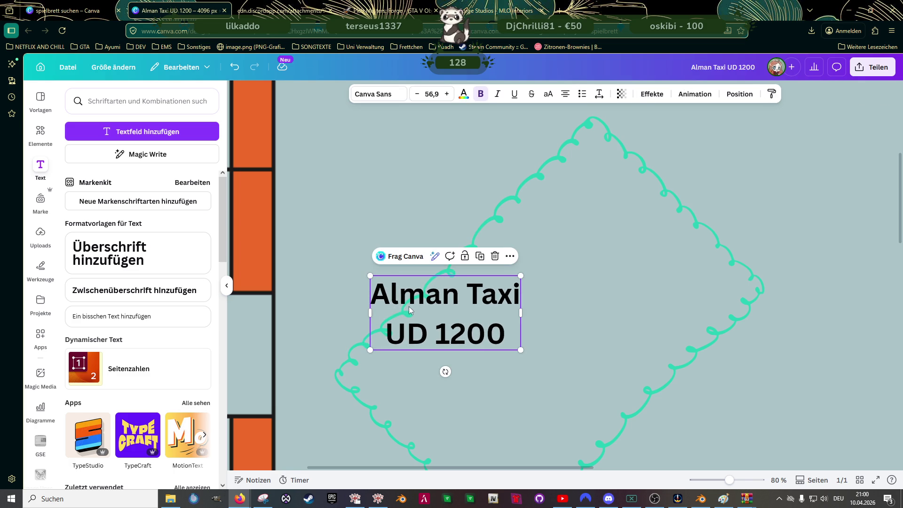
ctrl+scroll(415, 306, down, 5)
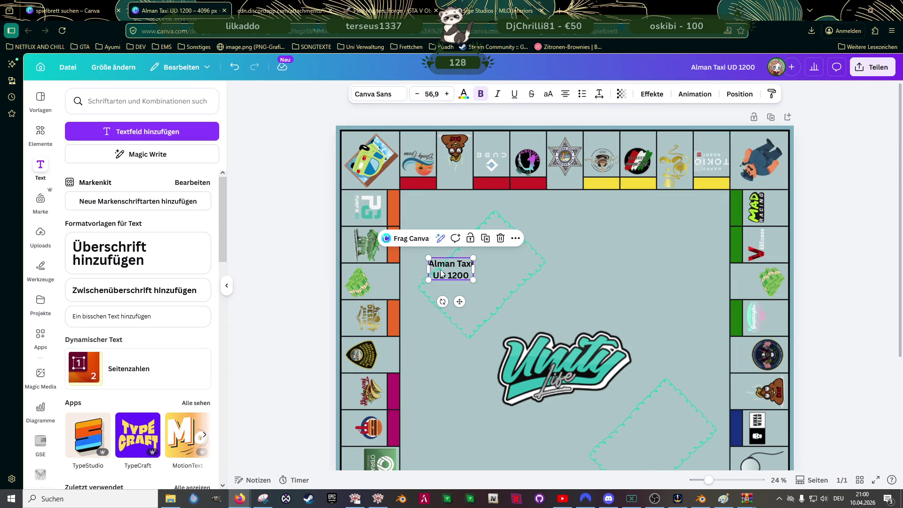
drag(451, 269, 631, 432)
scroll(630, 428, down, 3)
drag(639, 286, 702, 396)
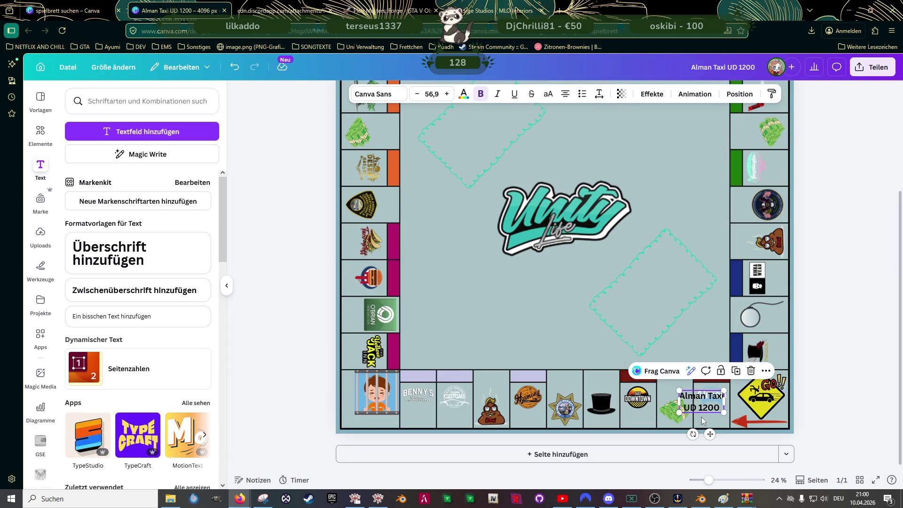
ctrl+scroll(706, 396, up, 4)
ctrl+scroll(740, 395, up, 3)
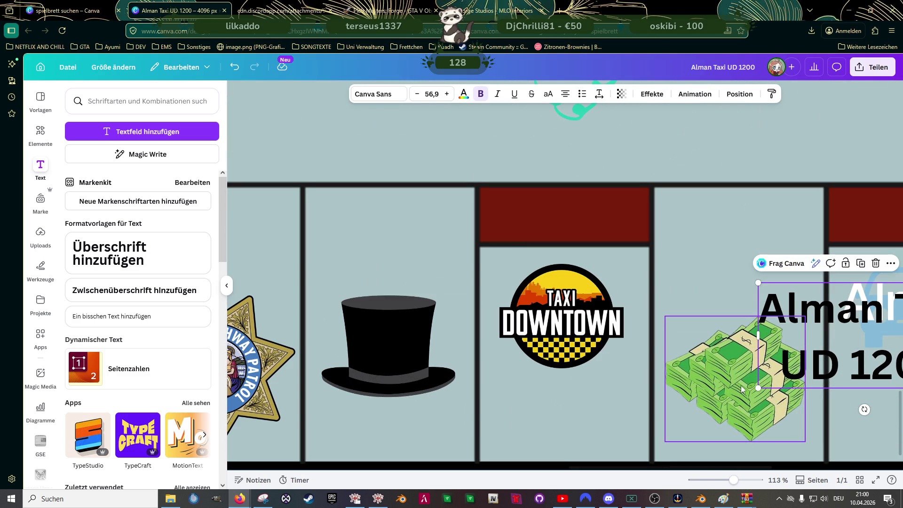
ctrl+scroll(706, 353, up, 3)
scroll(560, 353, right, 3)
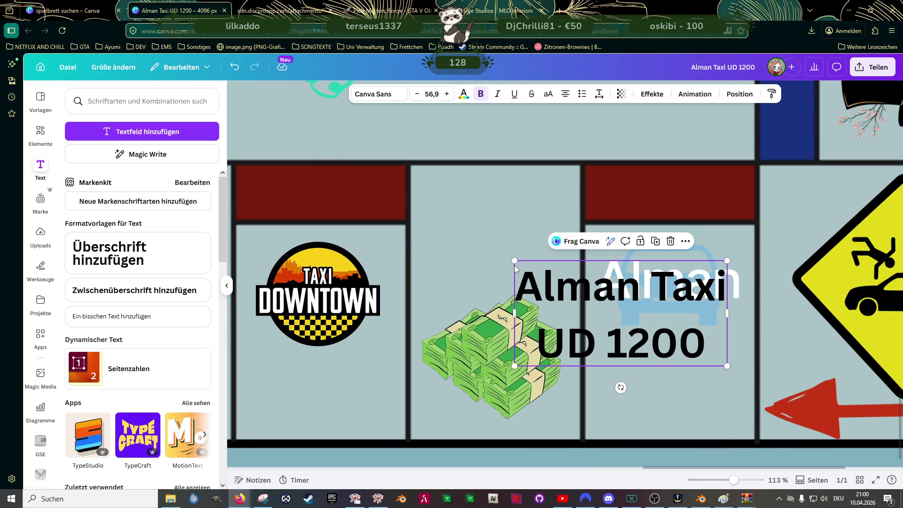
drag(515, 261, 591, 299)
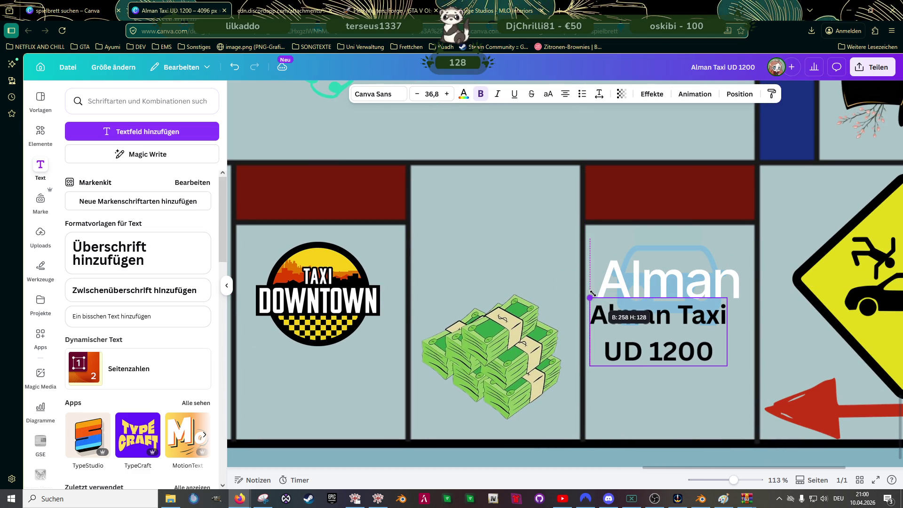
drag(638, 344, 658, 264)
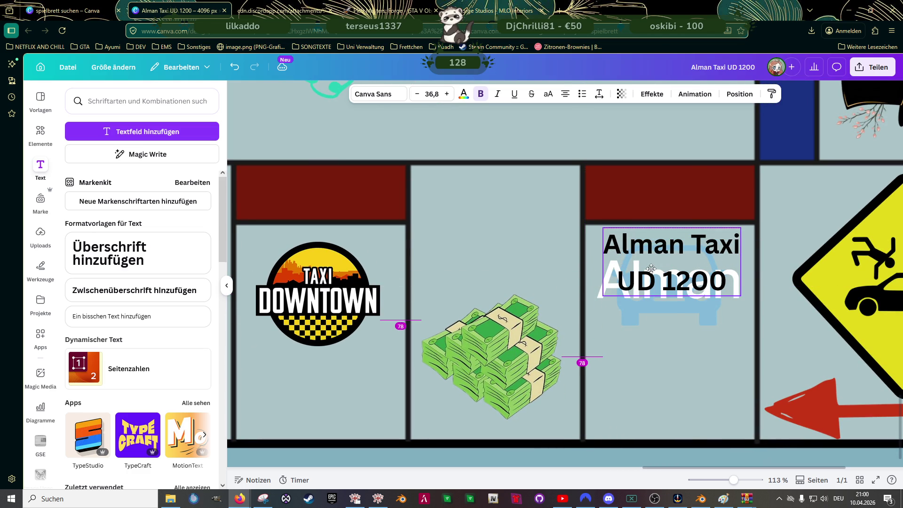
drag(604, 296, 609, 295)
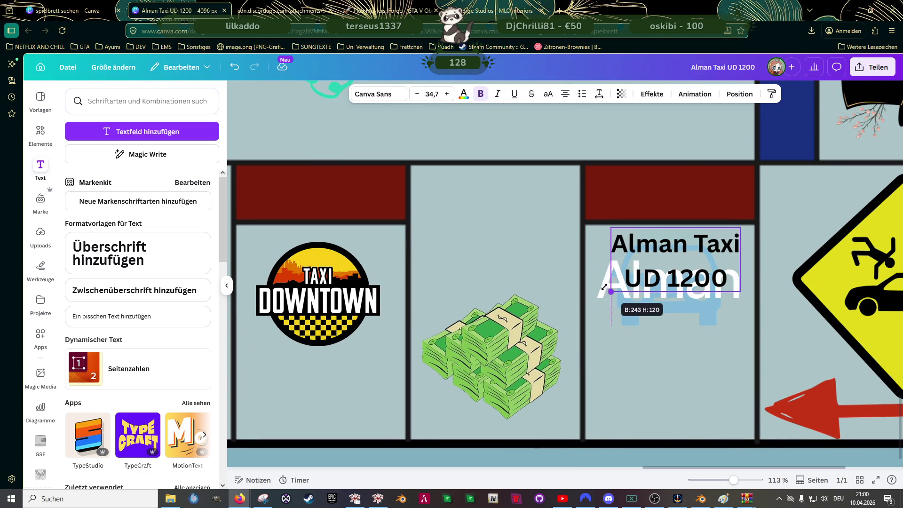
Try removing the line break before UD, undo it, and nudge the label left and up.
double_click(639, 280)
double_click(689, 279)
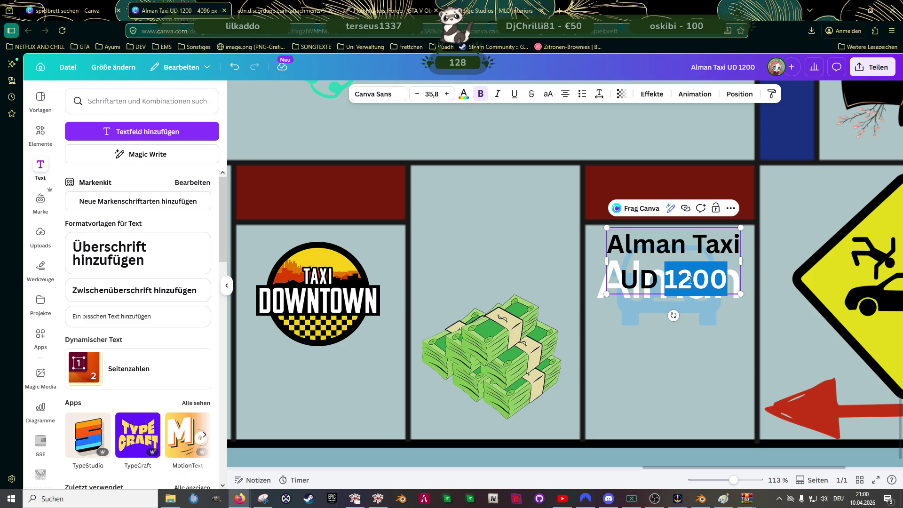
click(637, 276)
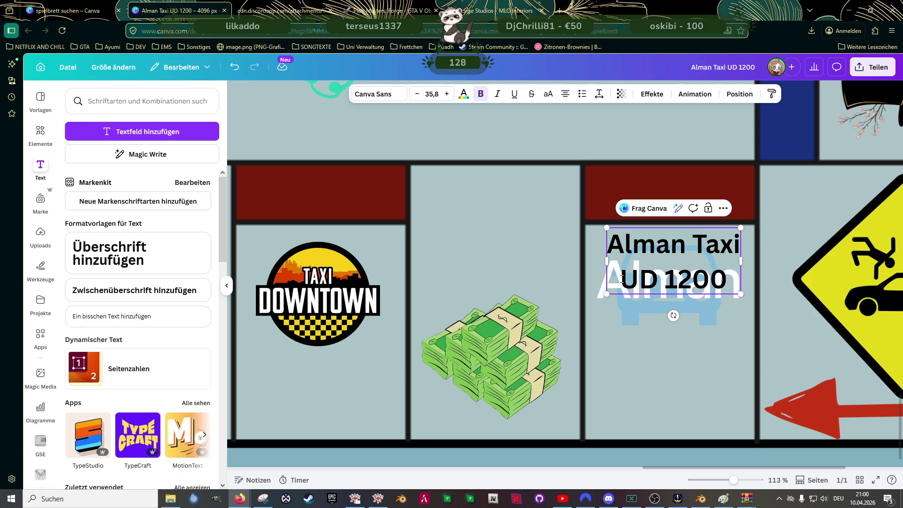
double_click(635, 279)
click(623, 278)
key(BackSpace)
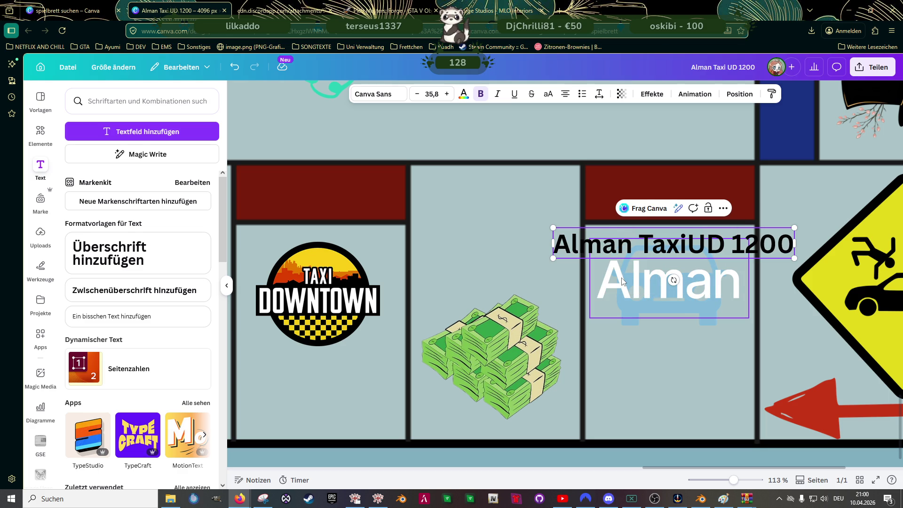
key(ctrl+z)
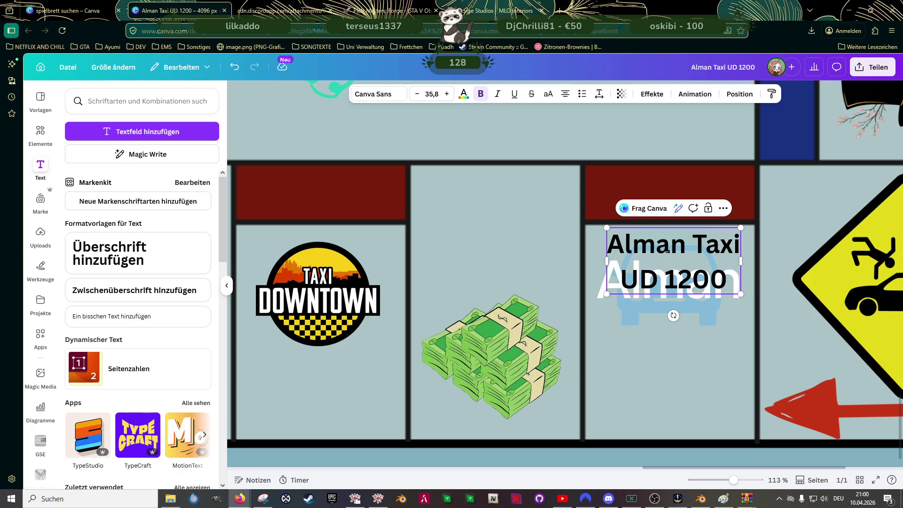
click(630, 260)
click(682, 249)
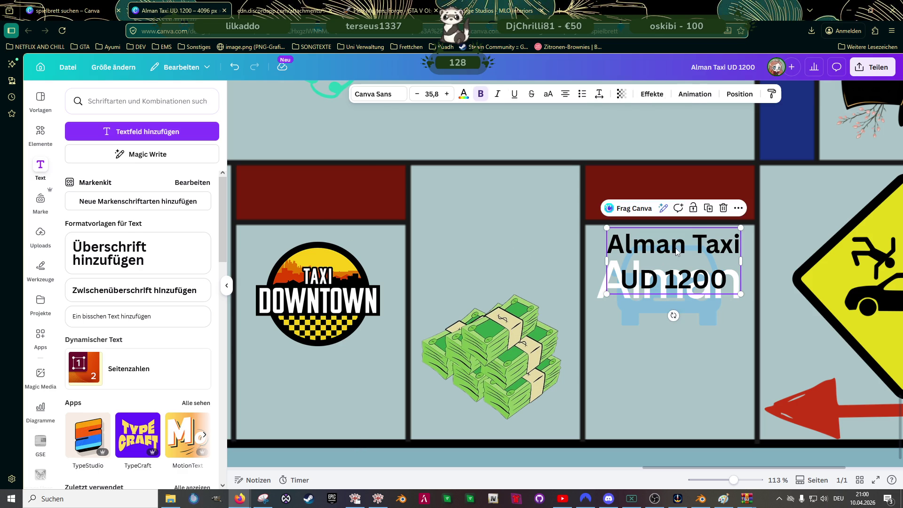
drag(682, 248, 681, 246)
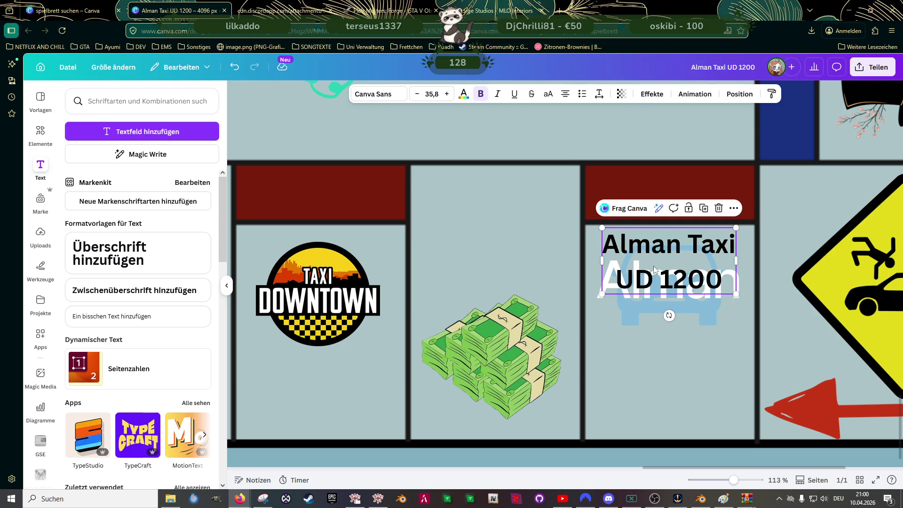
Add a subheading text box reading 'UD 1200'.
click(118, 294)
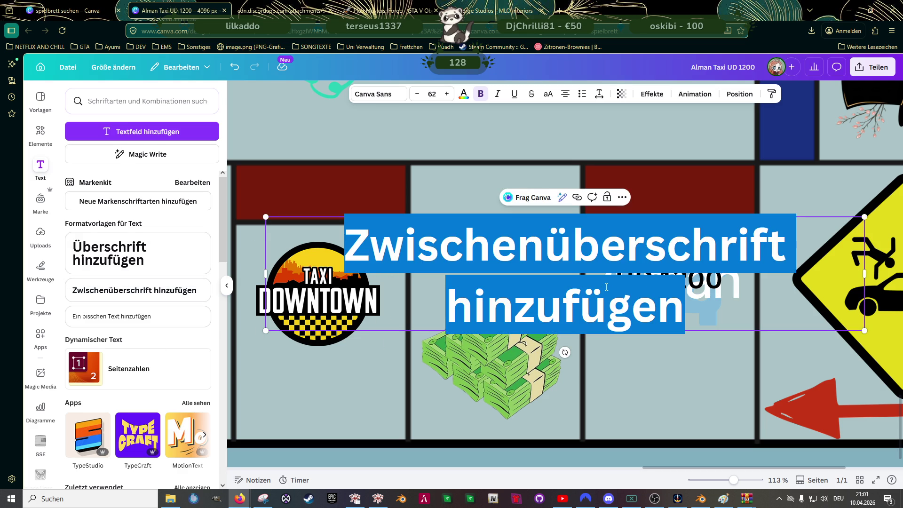
double_click(606, 287)
key(BackSpace)
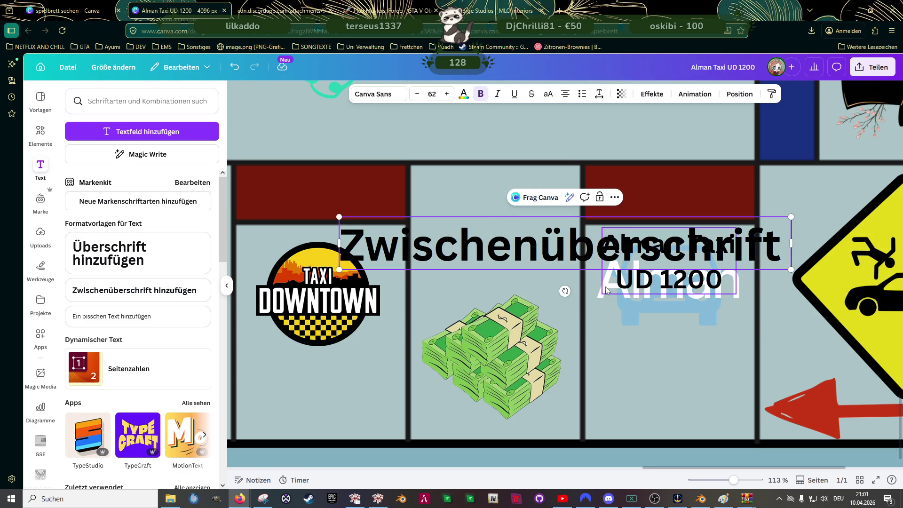
double_click(654, 244)
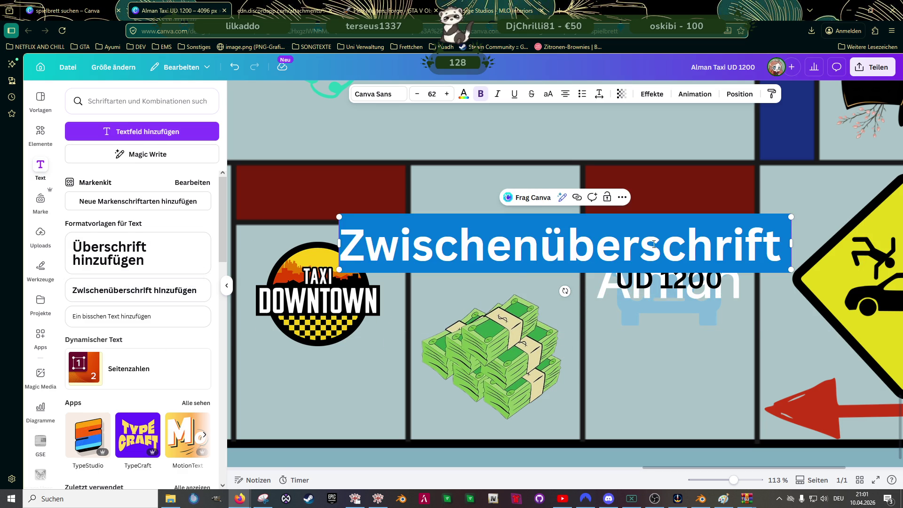
text(UD 1200)
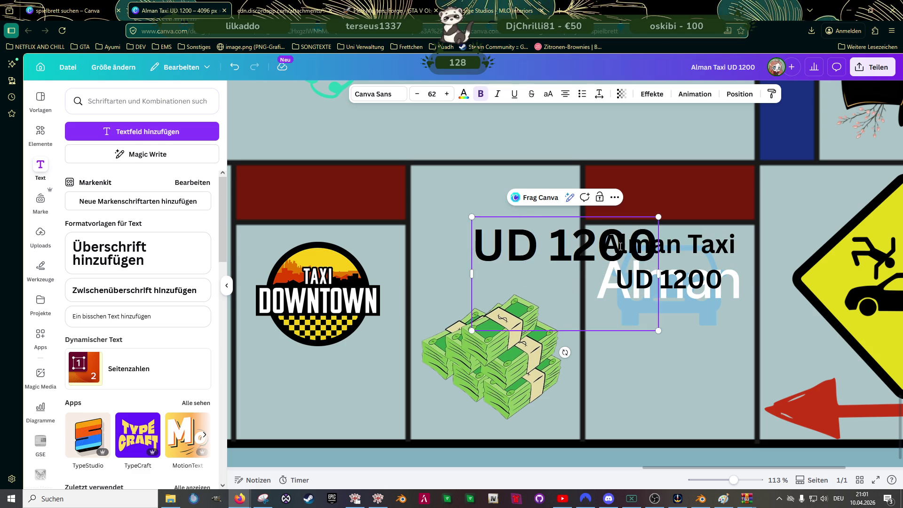
Delete the UD 1200 line from the original label and move Alman Taxi into the cash-stack cell.
click(678, 311)
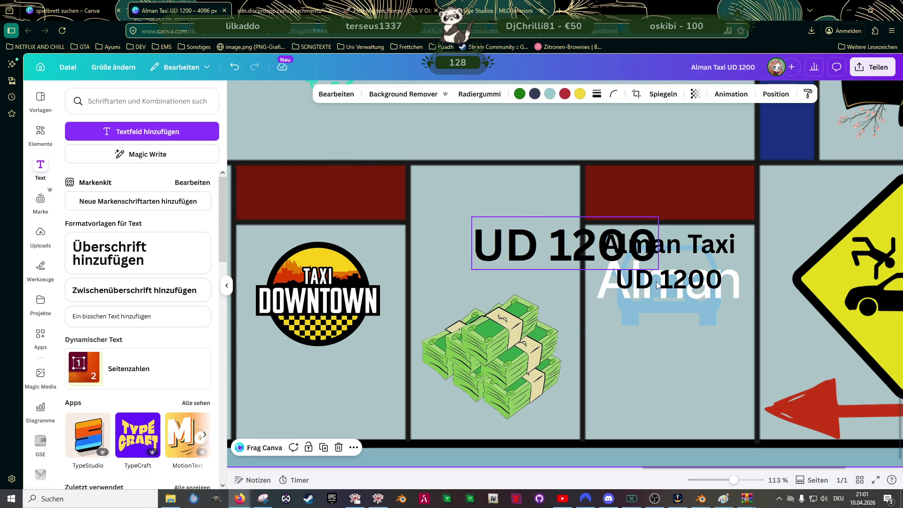
click(669, 279)
double_click(669, 279)
key(BackSpace)
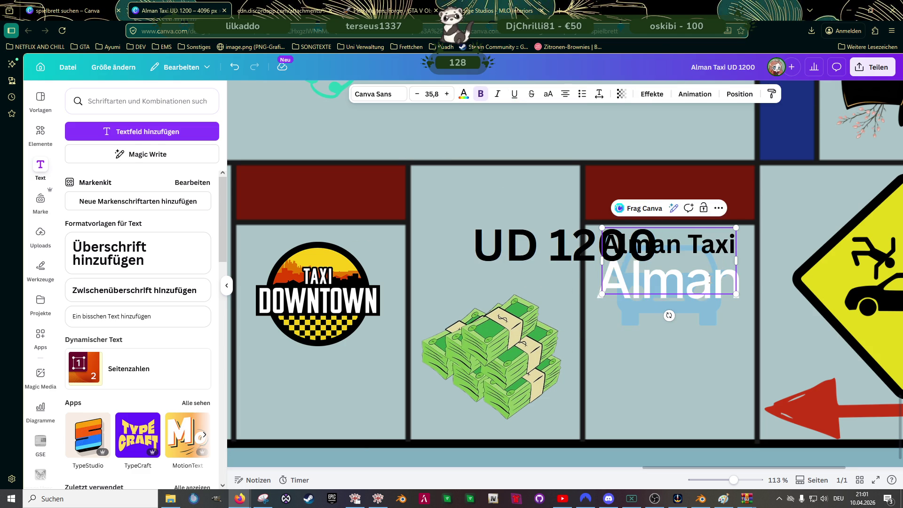
key(BackSpace)
click(533, 286)
mouse_move(677, 245)
mouse_down()
mouse_move(528, 187)
mouse_move(534, 194)
mouse_up()
Shrink the UD 1200 box and centre it under Alman Taxi in the cash-stack cell.
click(542, 240)
drag(564, 245, 503, 229)
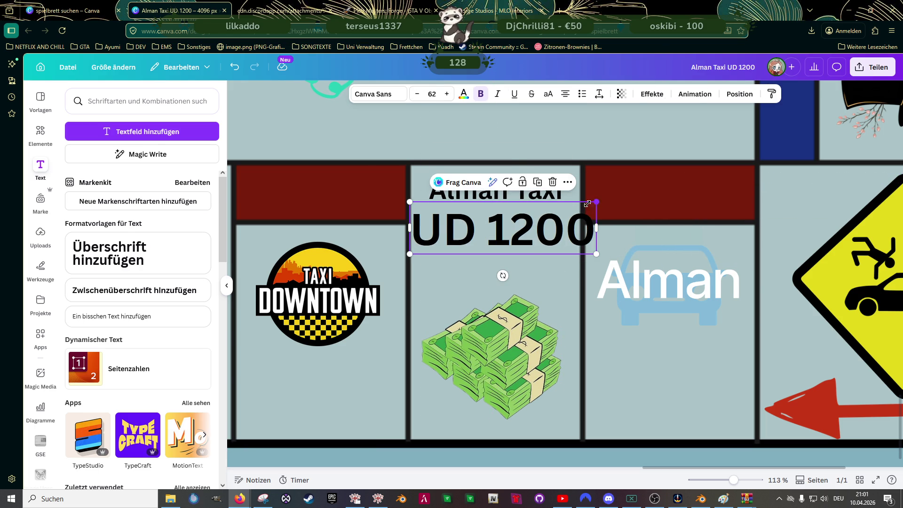
drag(592, 204, 525, 211)
drag(463, 225, 492, 215)
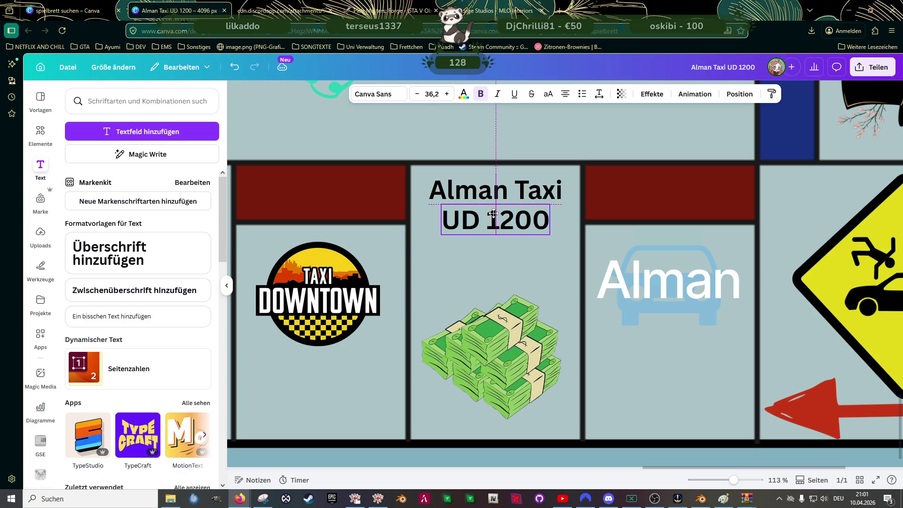
Widen the Alman Taxi box on both sides and tuck UD 1200 just beneath it.
click(553, 194)
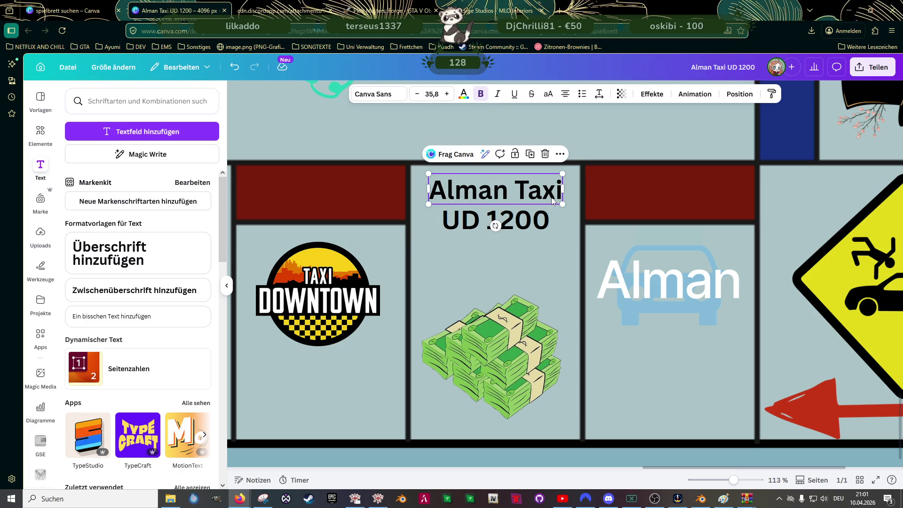
drag(563, 189, 579, 189)
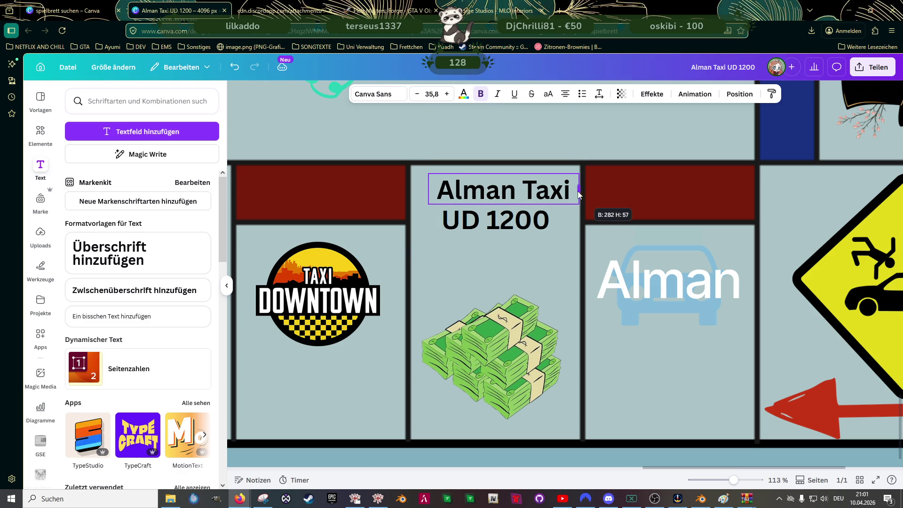
drag(430, 190, 412, 189)
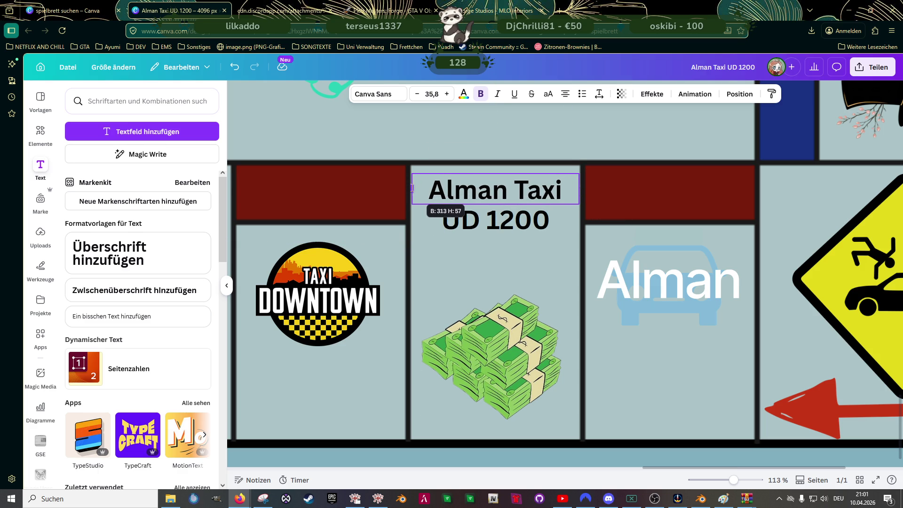
click(490, 221)
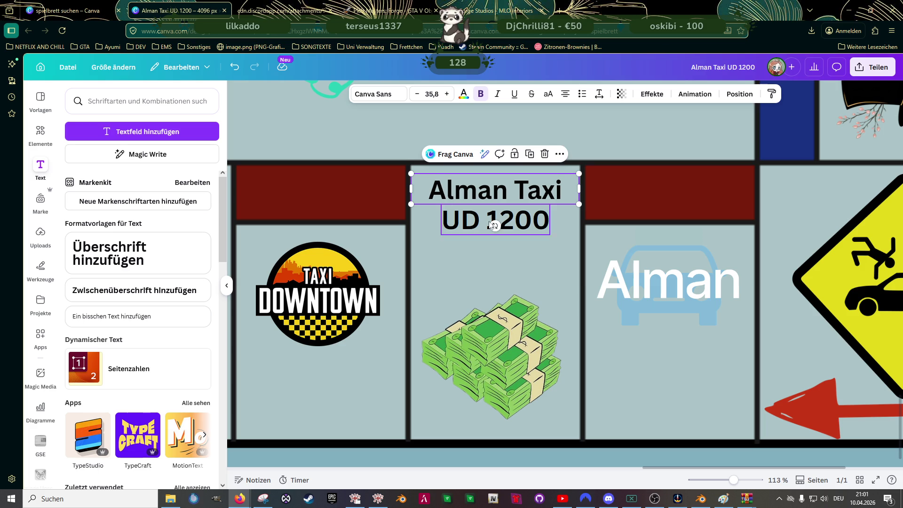
click(491, 221)
drag(502, 222, 501, 218)
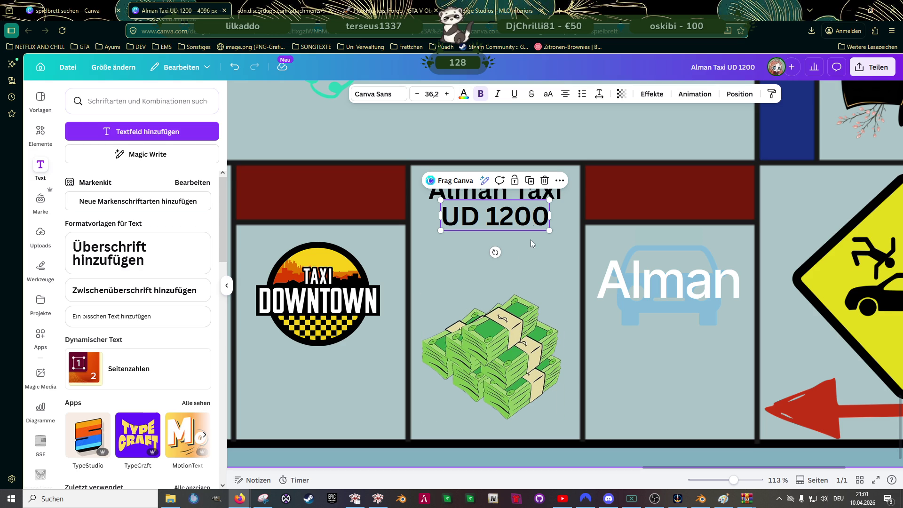
Group the two label lines, widen the UD 1200 box and set its size to 36.
shift+click(545, 200)
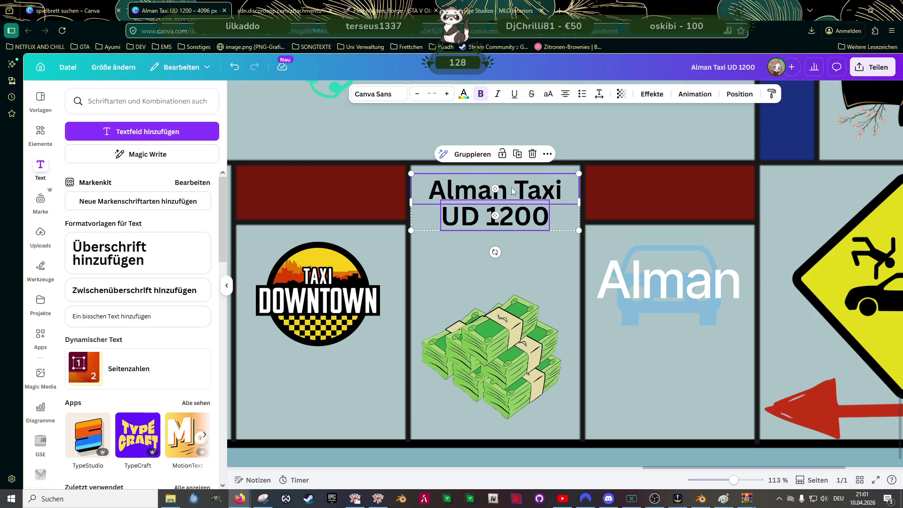
click(472, 154)
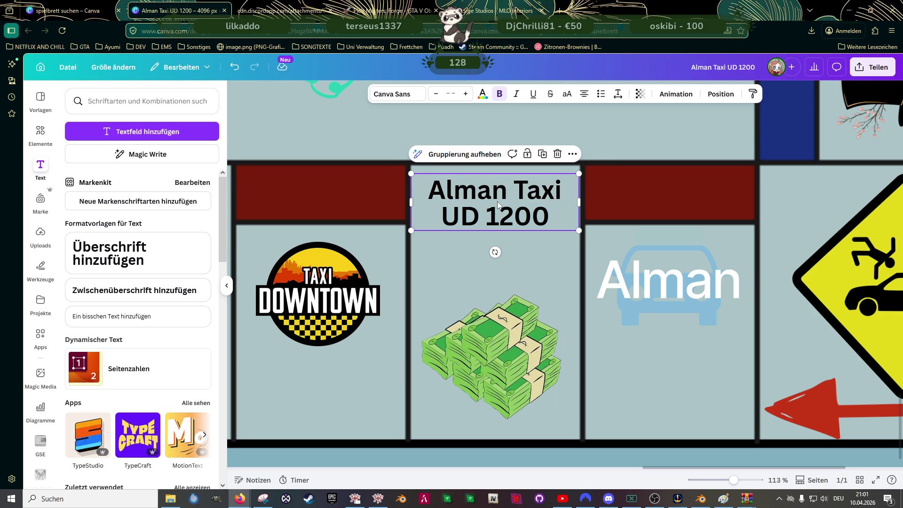
double_click(536, 218)
click(545, 217)
drag(551, 217, 580, 215)
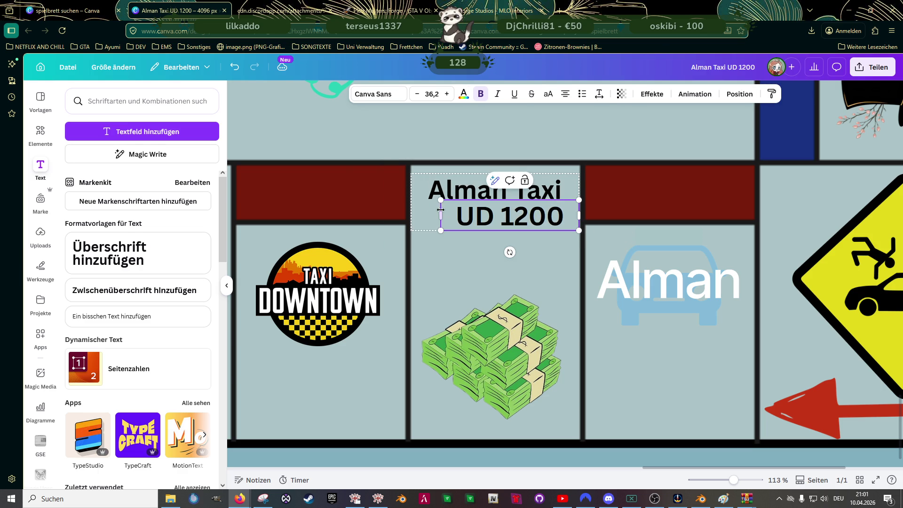
drag(440, 214, 411, 215)
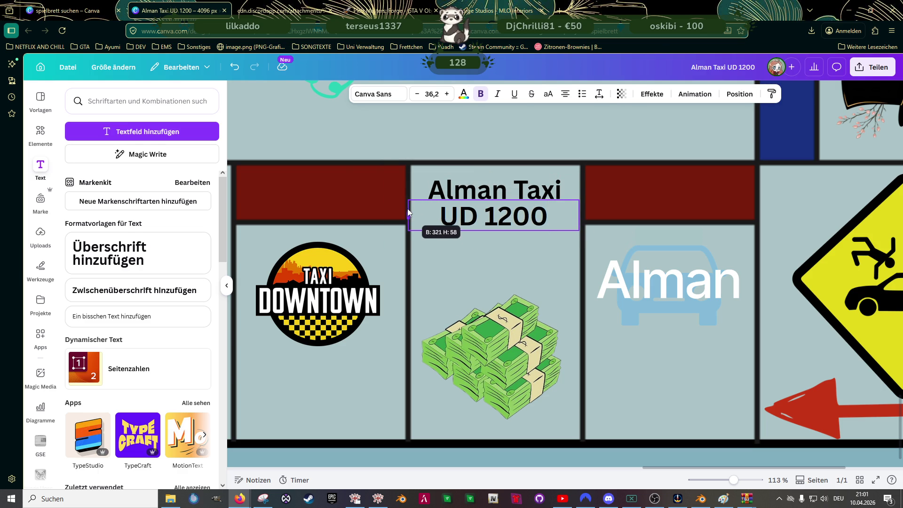
key(ctrl+a)
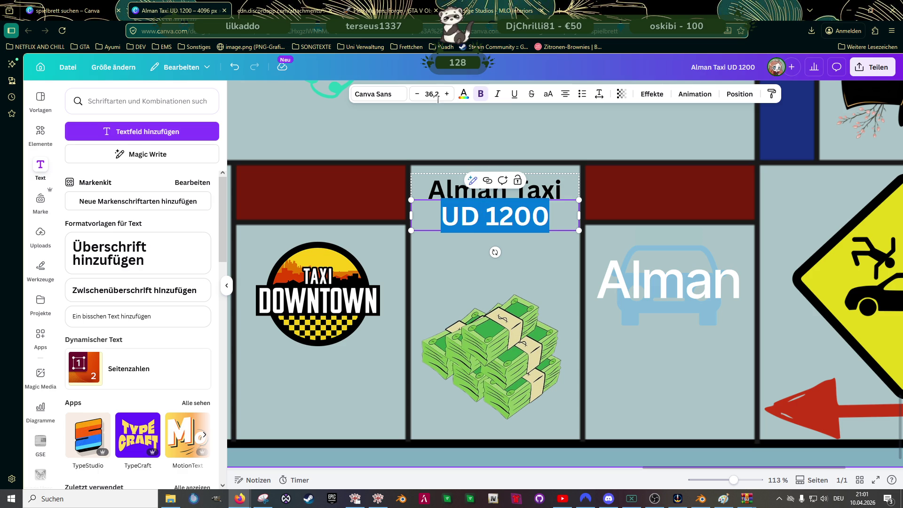
click(431, 94)
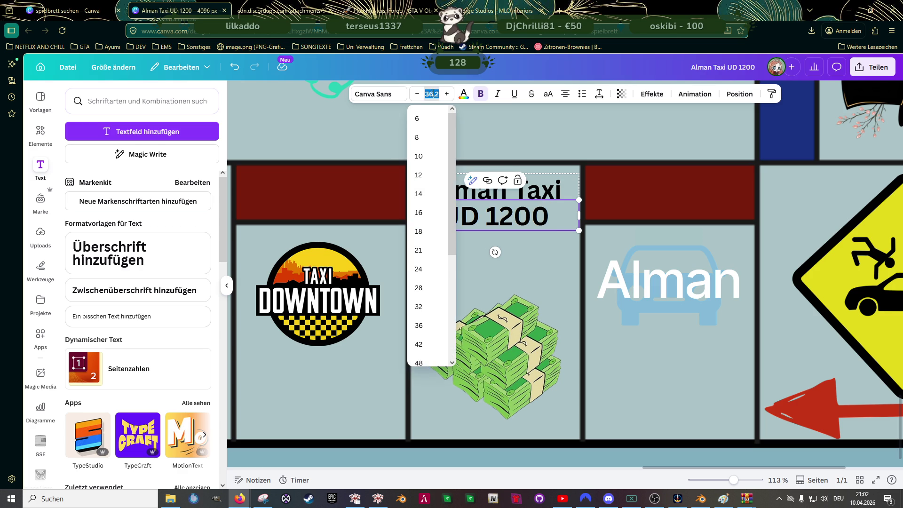
text(36)
key(Return)
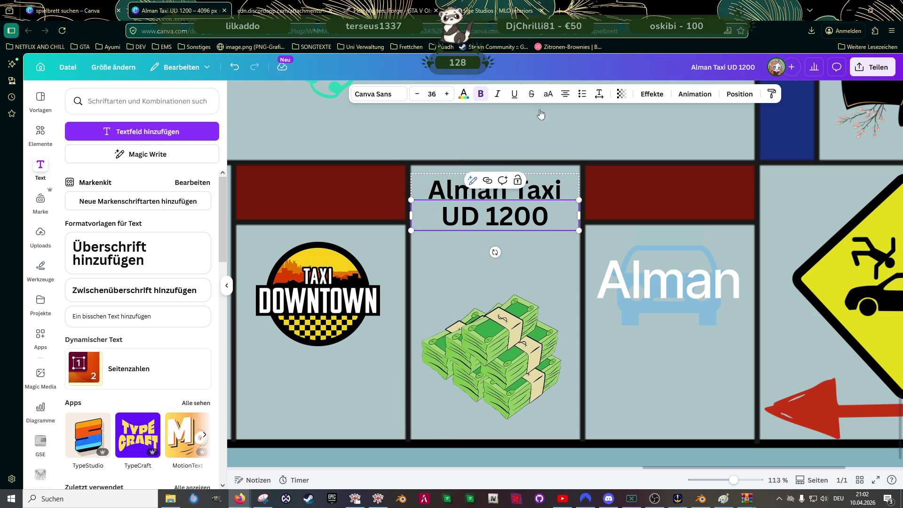
Reduce the UD 1200 text and set the Alman Taxi line to size 32.
double_click(525, 212)
click(526, 212)
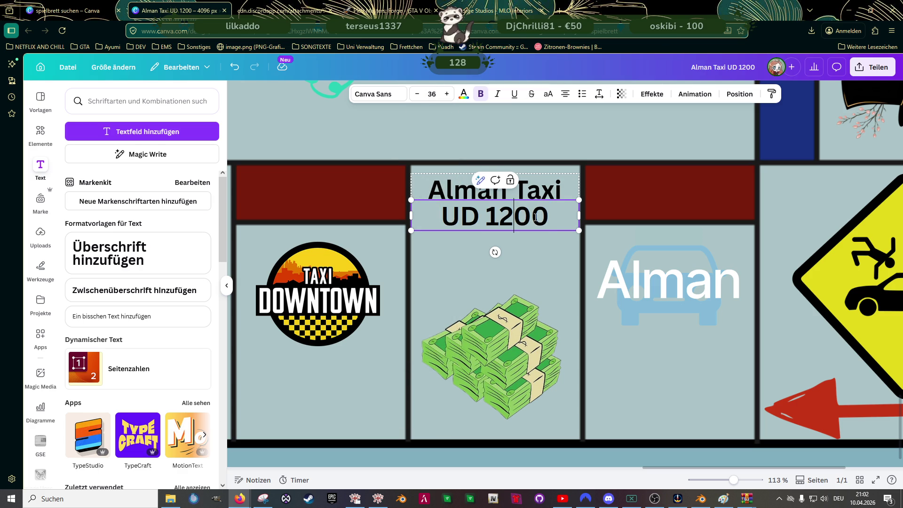
drag(554, 211, 441, 215)
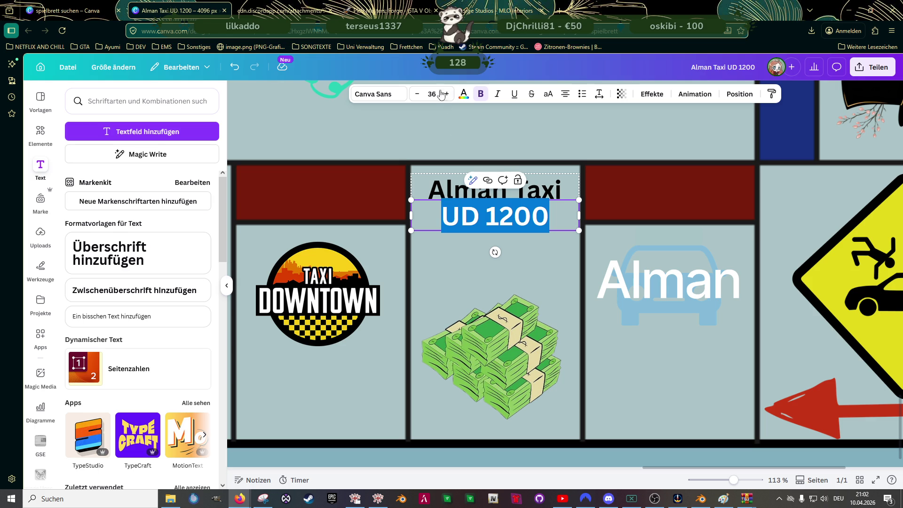
click(418, 94)
click(419, 94)
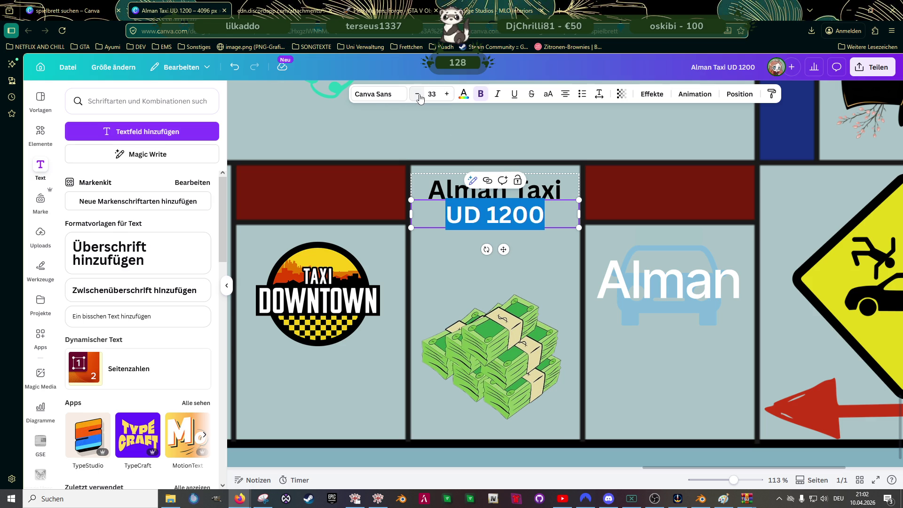
click(548, 193)
drag(561, 191, 427, 191)
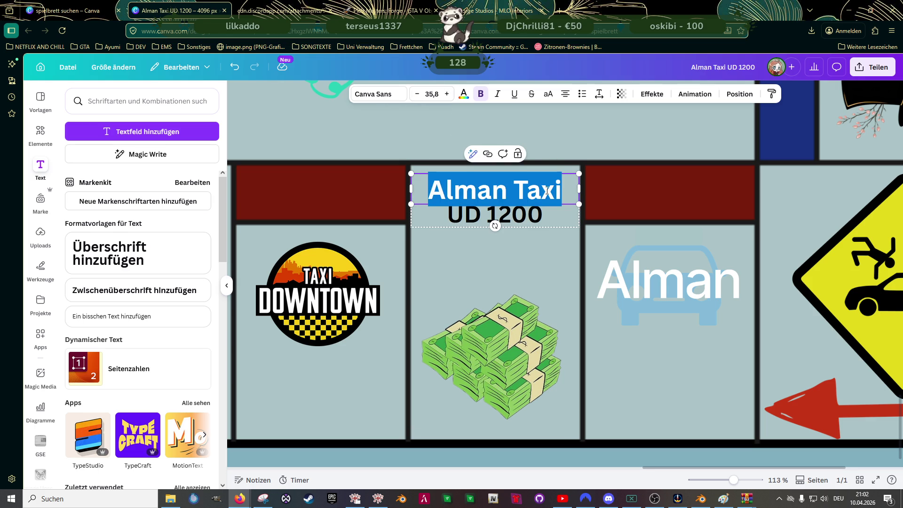
click(432, 94)
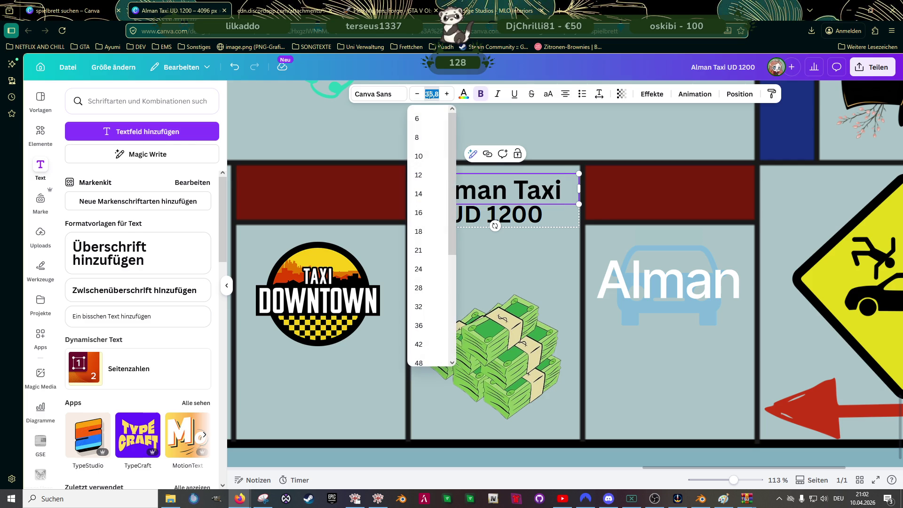
click(419, 307)
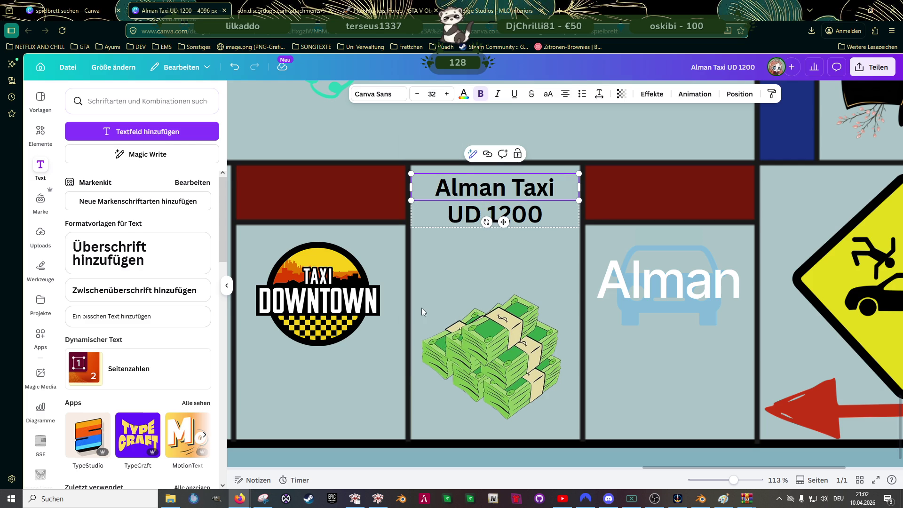
Shrink the UD 1200 price line down to size 28.
click(526, 217)
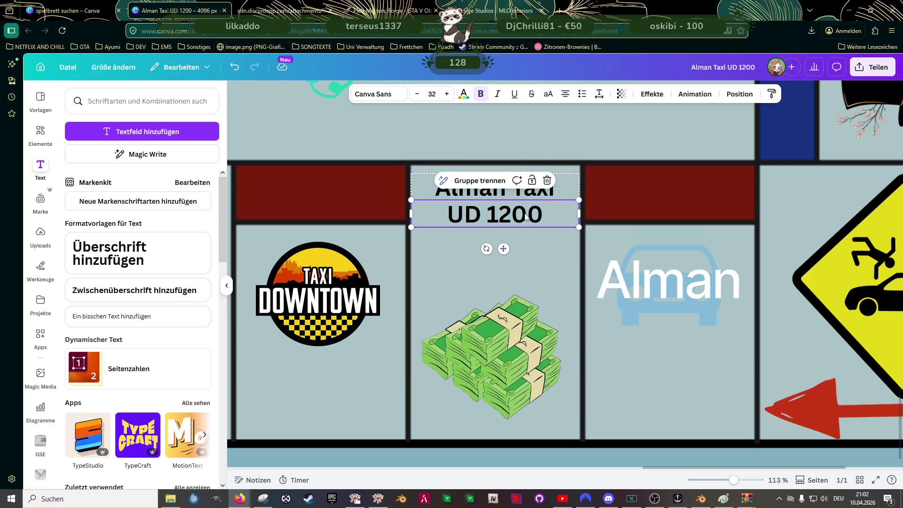
double_click(527, 215)
click(418, 94)
click(419, 96)
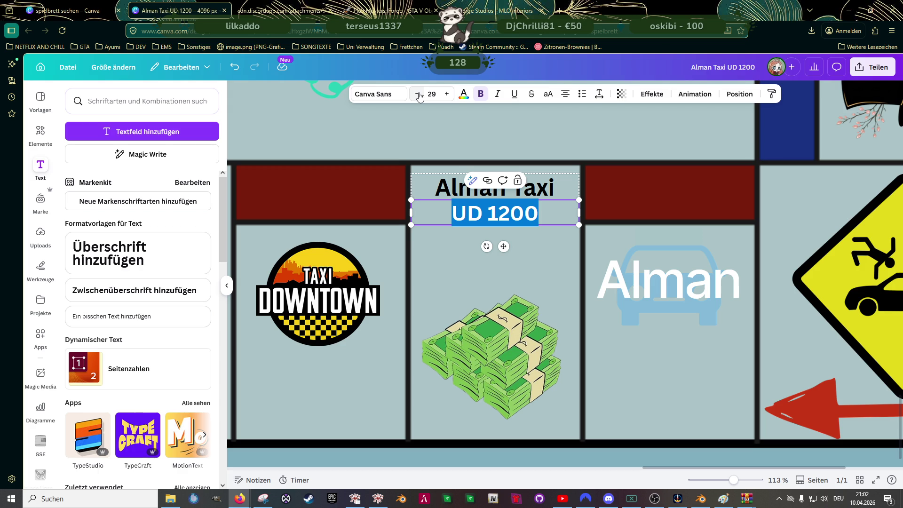
click(420, 96)
click(538, 249)
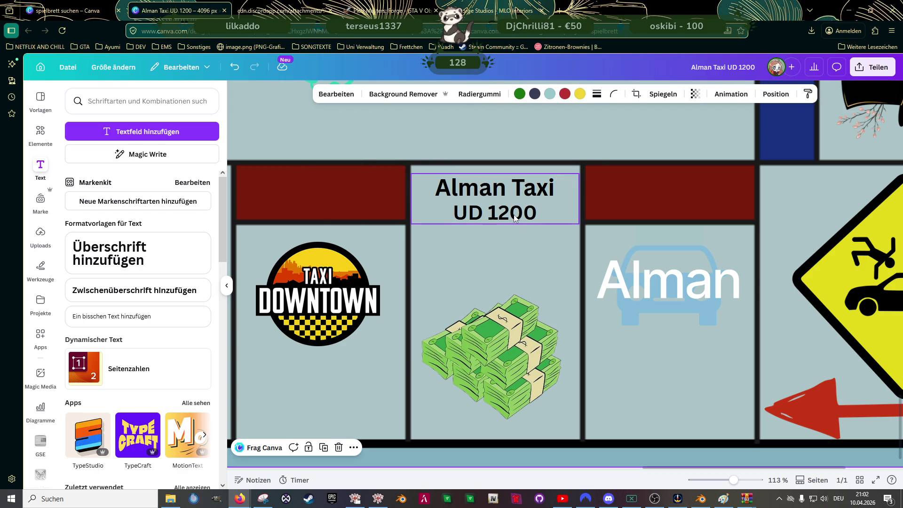
Append '.-' to the price so it reads 'UD 1200.-'.
click(515, 217)
click(515, 218)
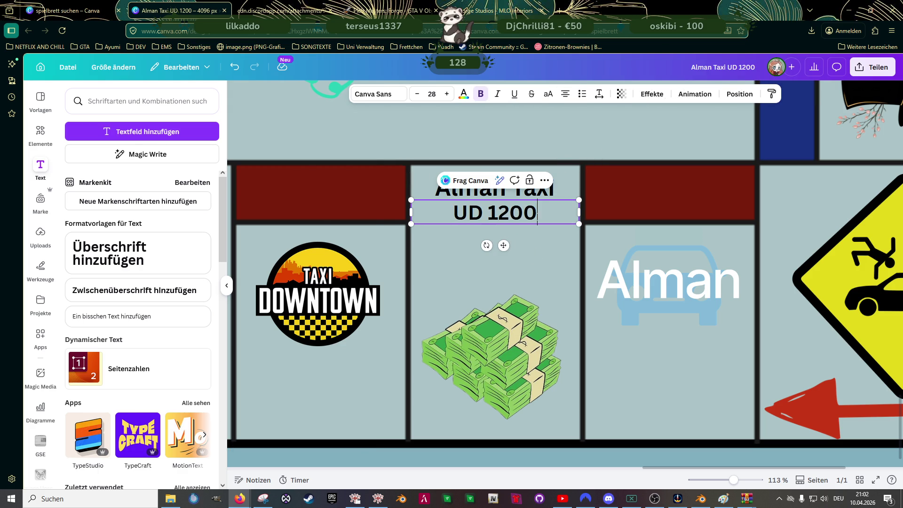
text(-)
key(BackSpace)
key(BackSpace)
text(.)
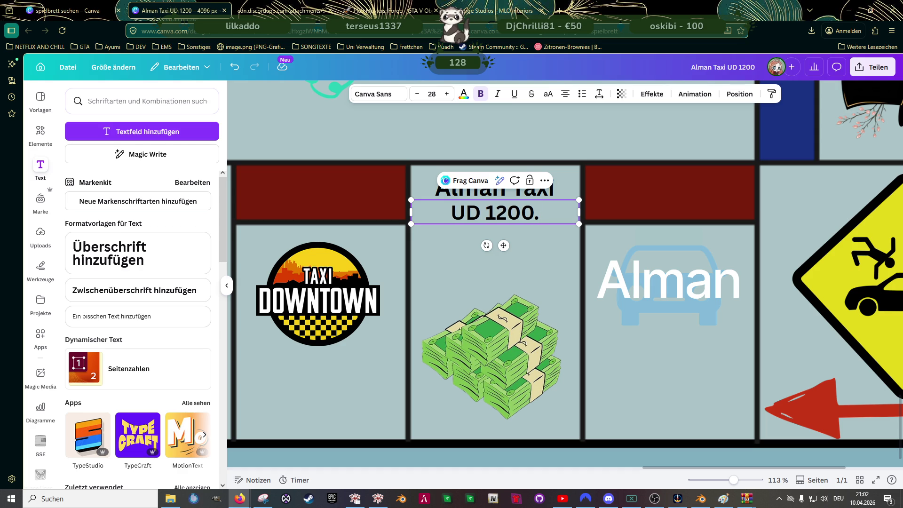
text( -)
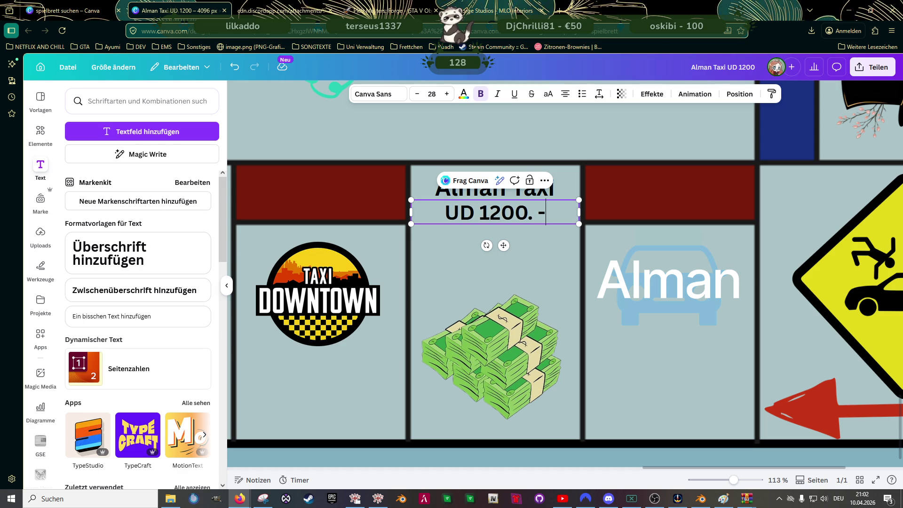
key(BackSpace)
key(BackSpace)
text(-)
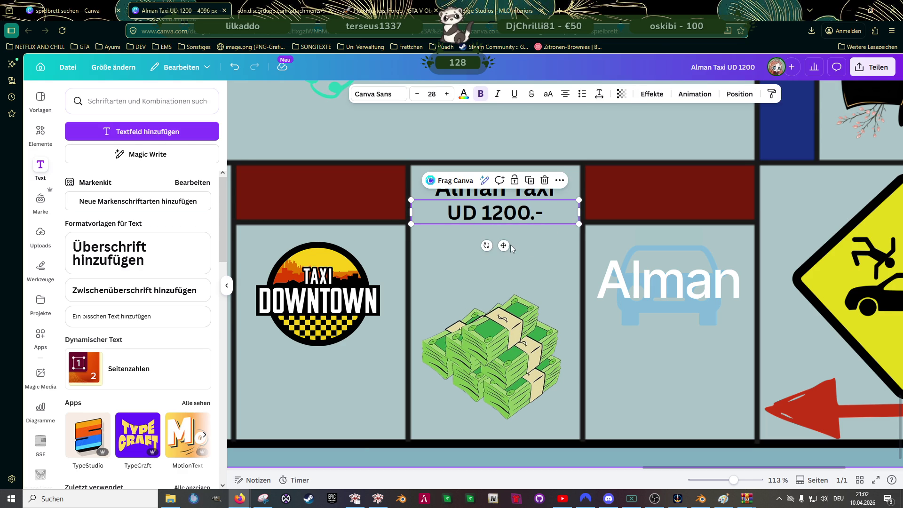
scroll(511, 246, up, 3)
scroll(505, 236, up, 1)
Group the Alman Taxi and UD 1200.- lines and move them onto the Alman car tile.
drag(492, 198, 491, 185)
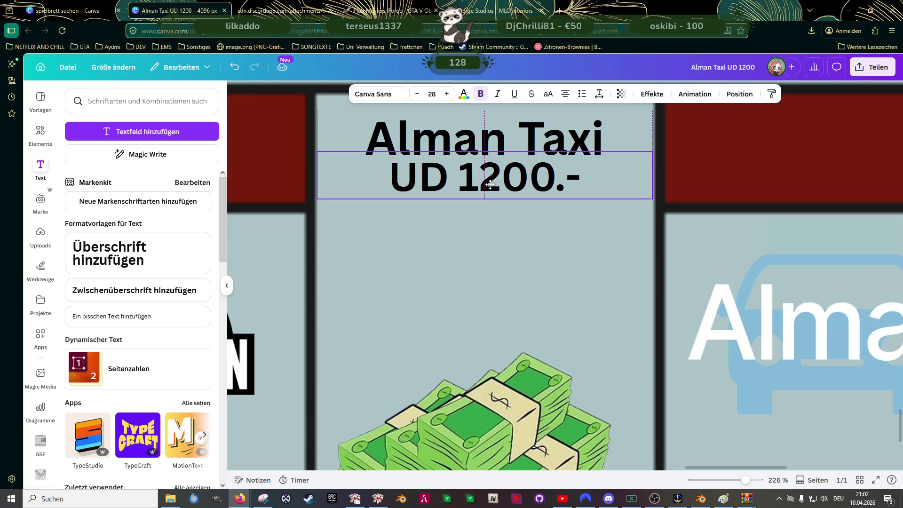
shift+click(381, 126)
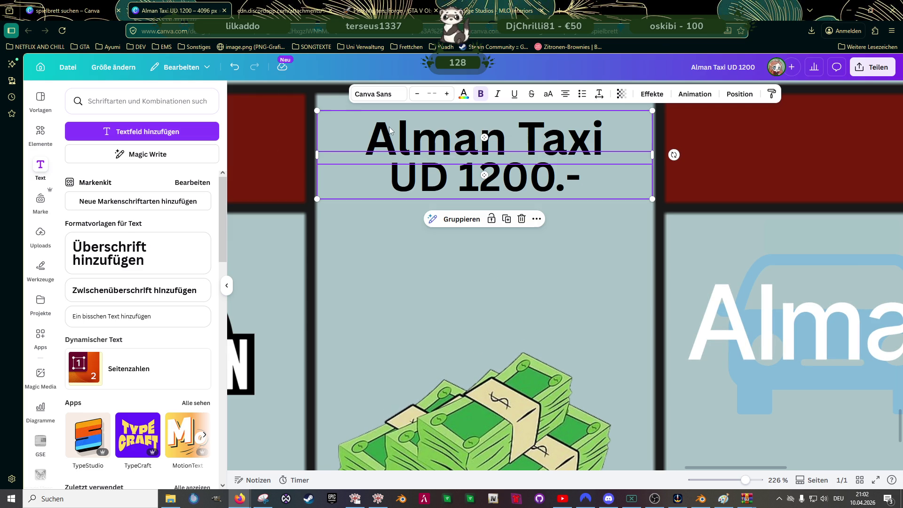
click(453, 219)
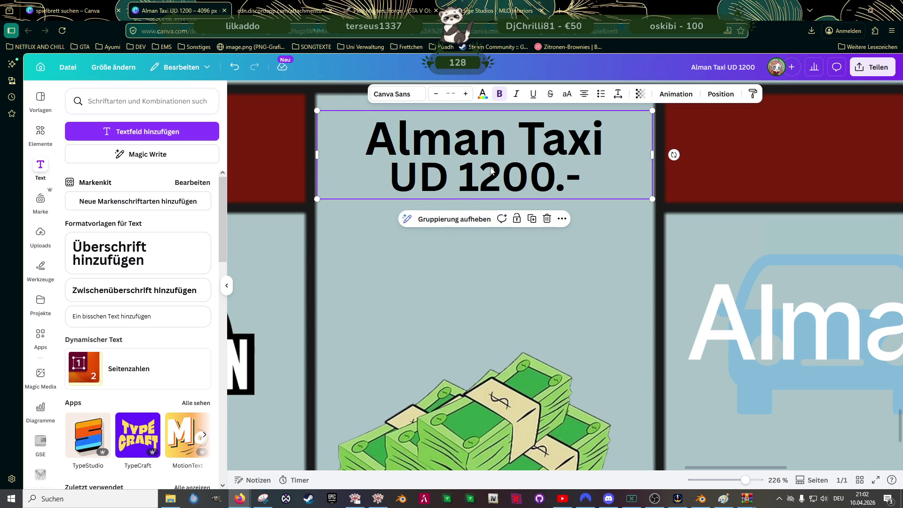
scroll(487, 204, down, 2)
drag(495, 175, 706, 214)
Move the car graphic lower in the tile, lift the label into the red band and delete a stray element.
click(728, 283)
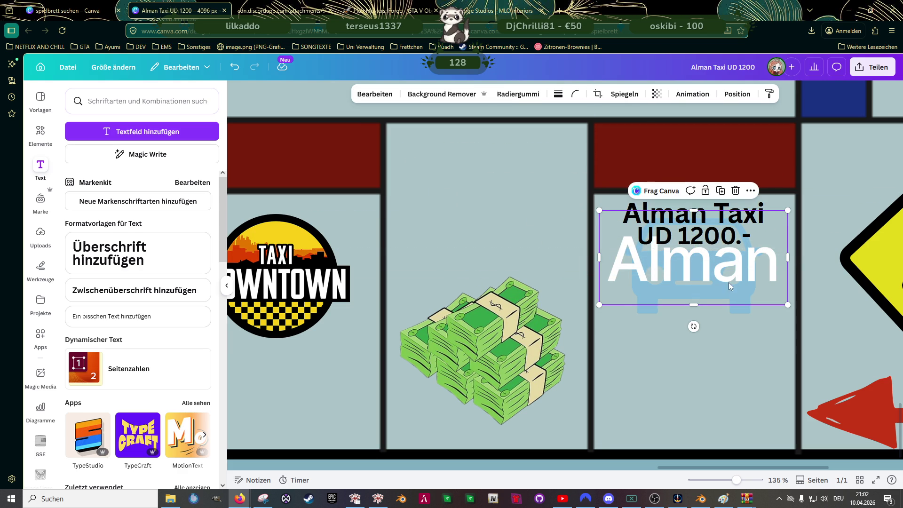
shift+click(744, 313)
drag(738, 274, 740, 323)
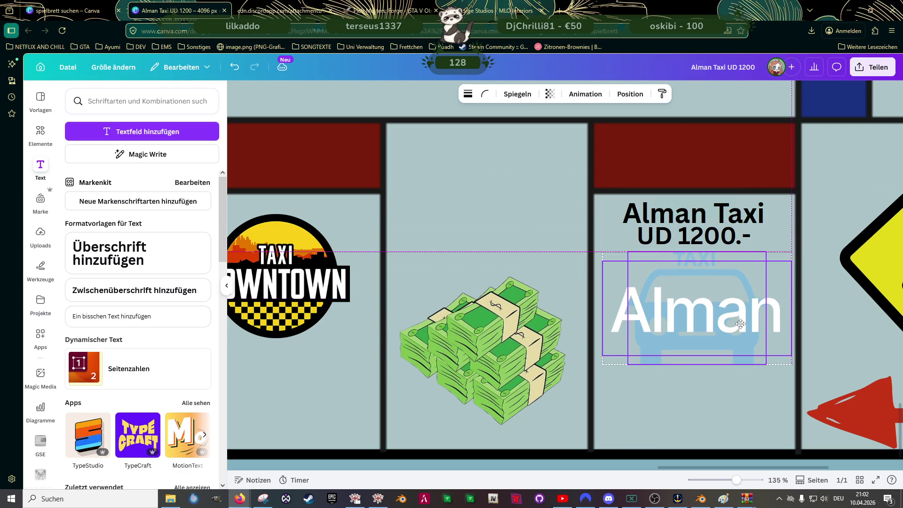
click(708, 224)
drag(706, 219, 702, 151)
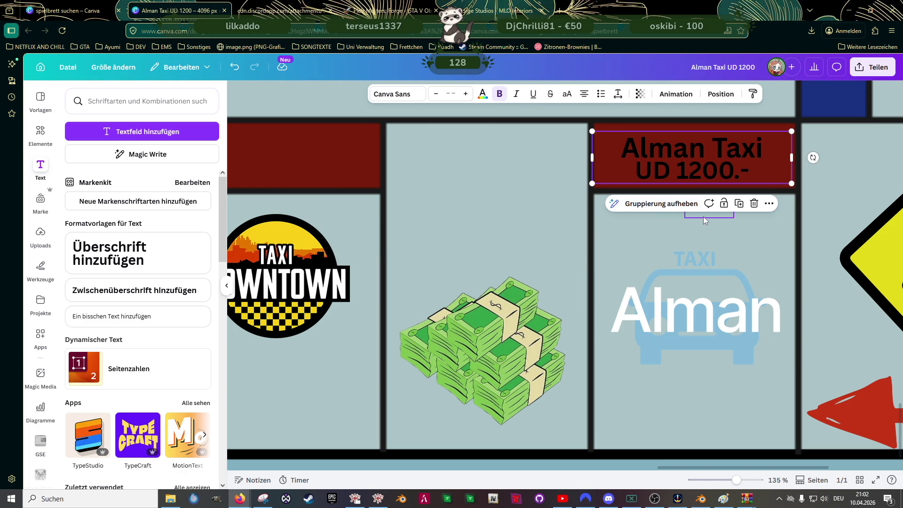
click(704, 212)
mouse_move(684, 216)
mouse_down()
mouse_move(663, 225)
mouse_move(697, 249)
mouse_move(680, 205)
mouse_up()
key(Delete)
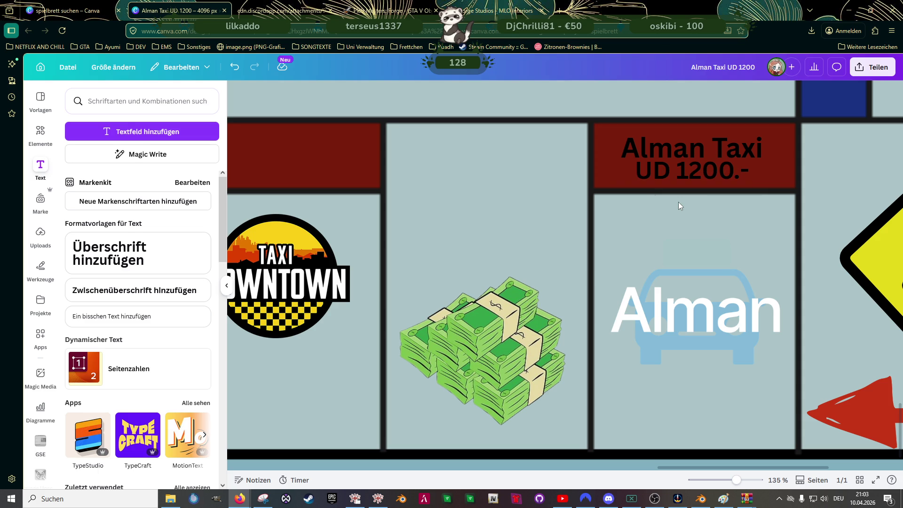
Place the label just below the red band and add an upside-down copy at the tile's bottom.
click(694, 148)
drag(694, 147, 698, 216)
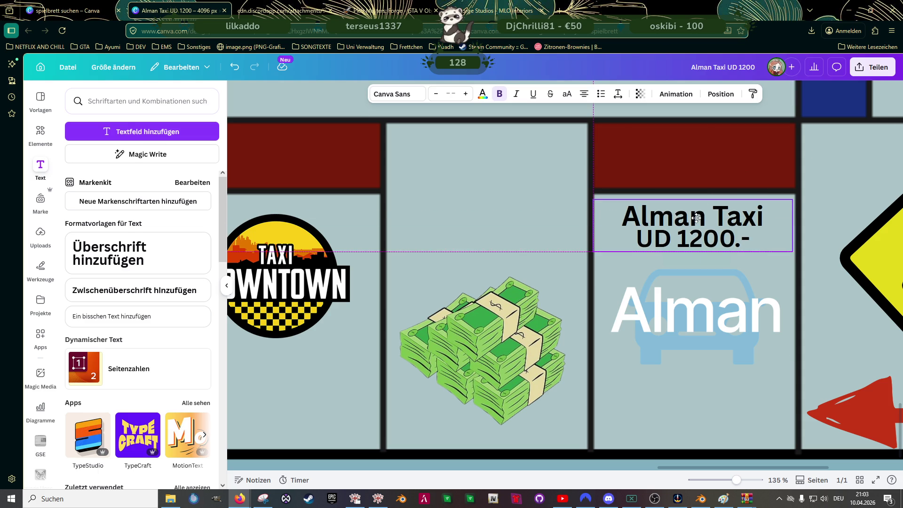
ctrl+scroll(697, 216, up, 1)
drag(695, 254, 686, 164)
drag(684, 220, 689, 357)
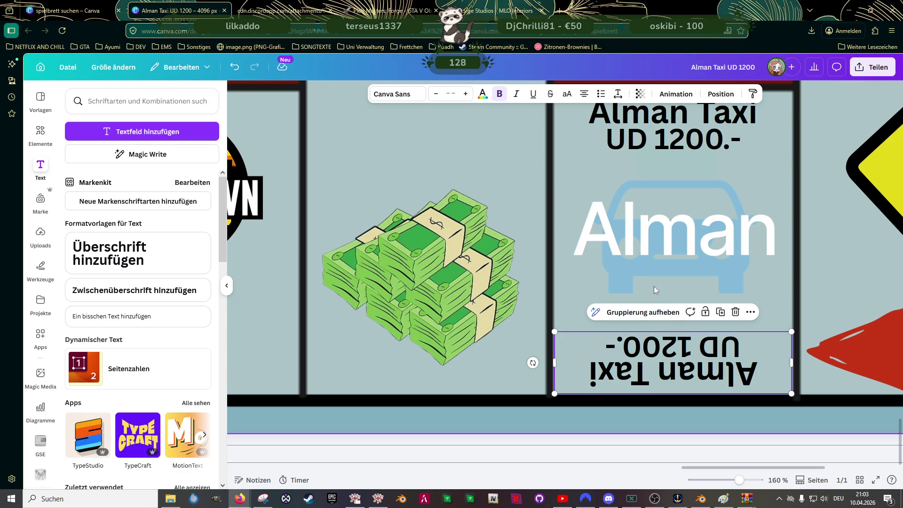
scroll(518, 190, down, 3)
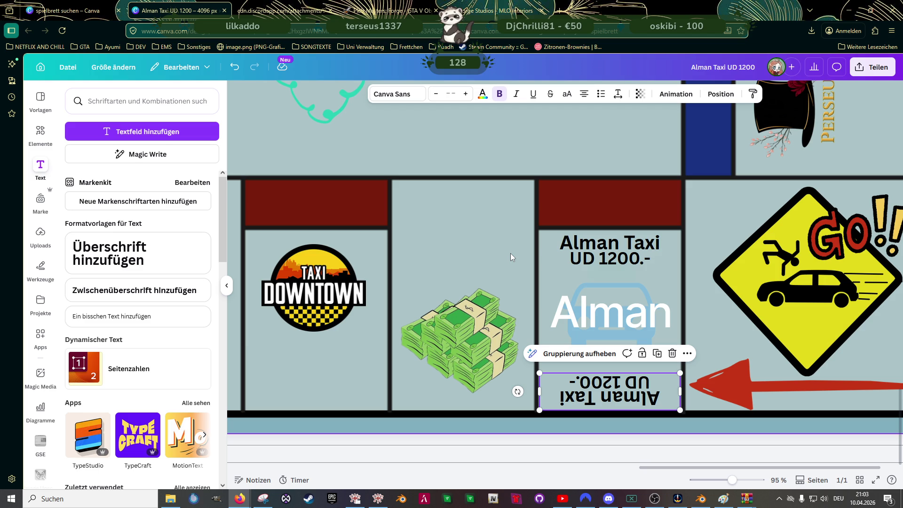
Change the upright price line's prefix from UD to UVP.
click(590, 260)
double_click(589, 259)
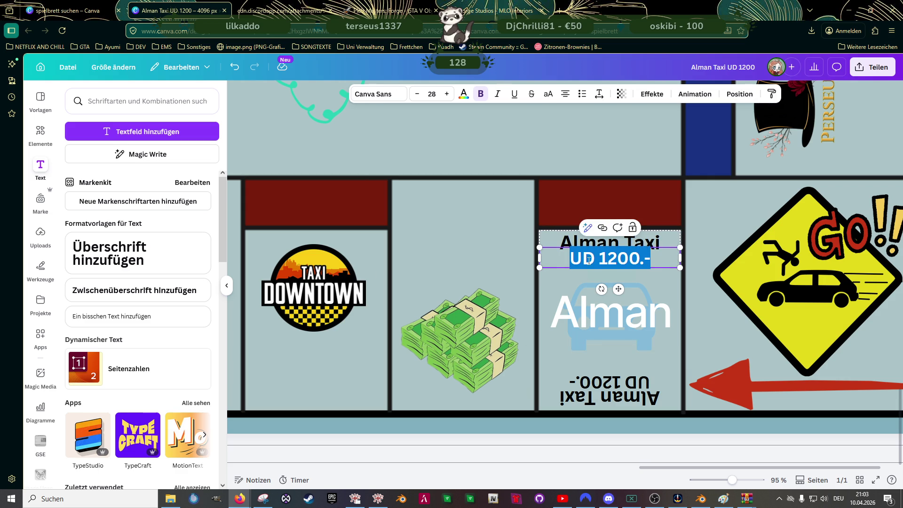
click(584, 260)
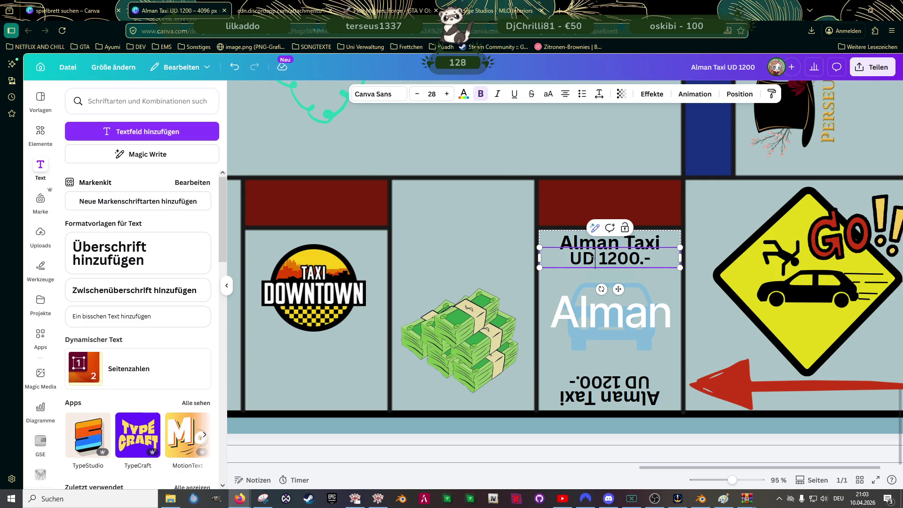
key(BackSpace)
text(VP)
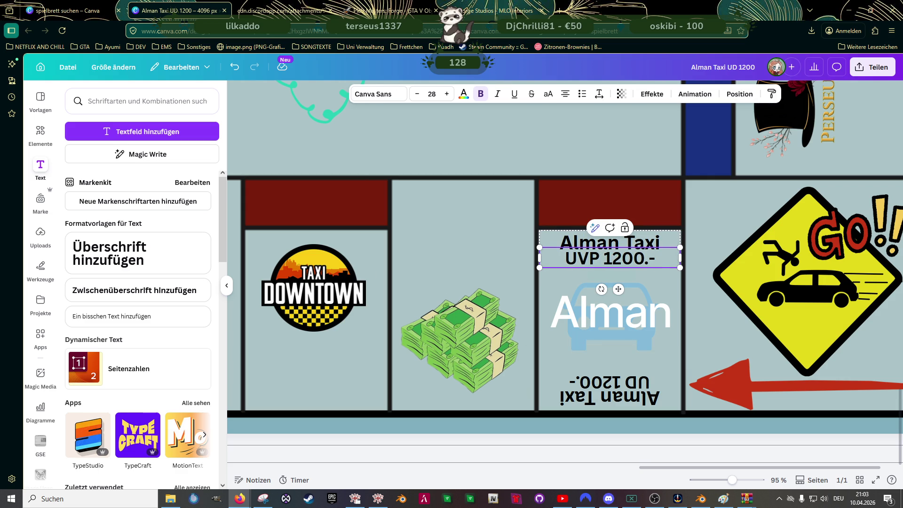
Change the upside-down price line to read 'UVP 1200.-'.
click(643, 384)
double_click(643, 383)
click(644, 383)
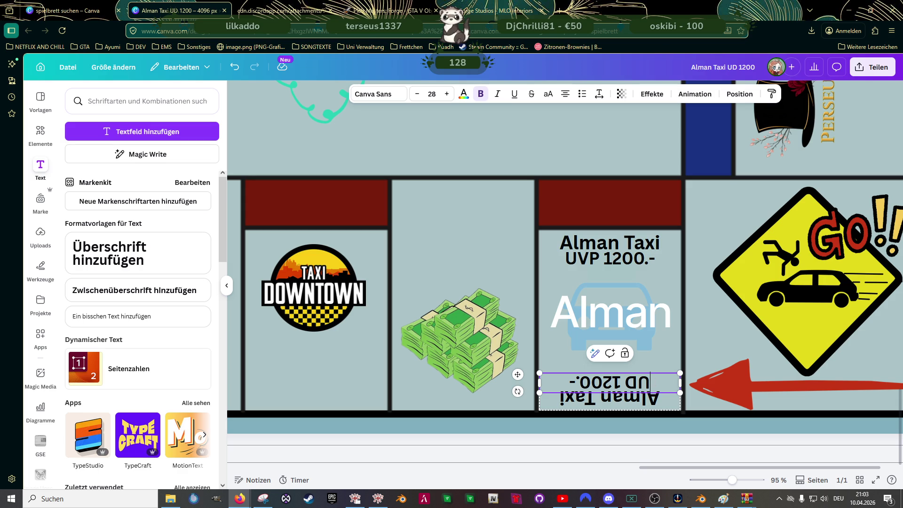
scroll(564, 296, left, 1)
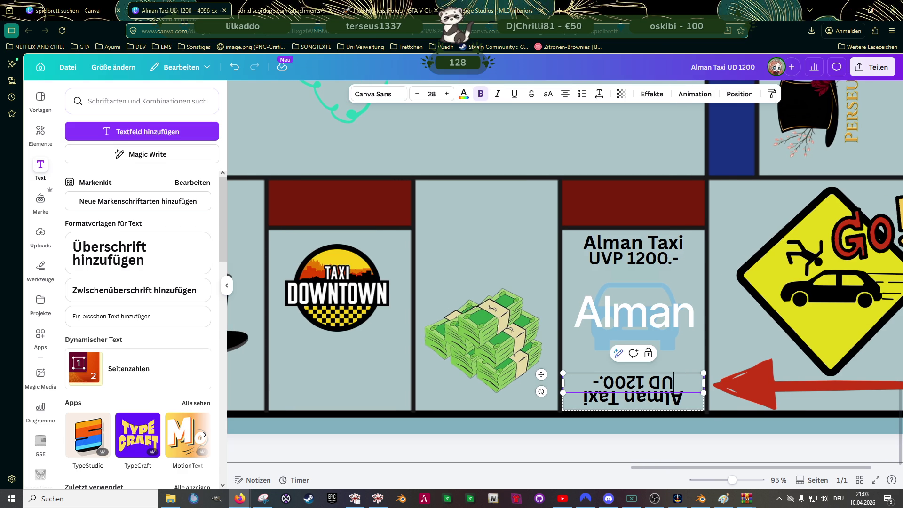
key(BackSpace)
key(BackSpace)
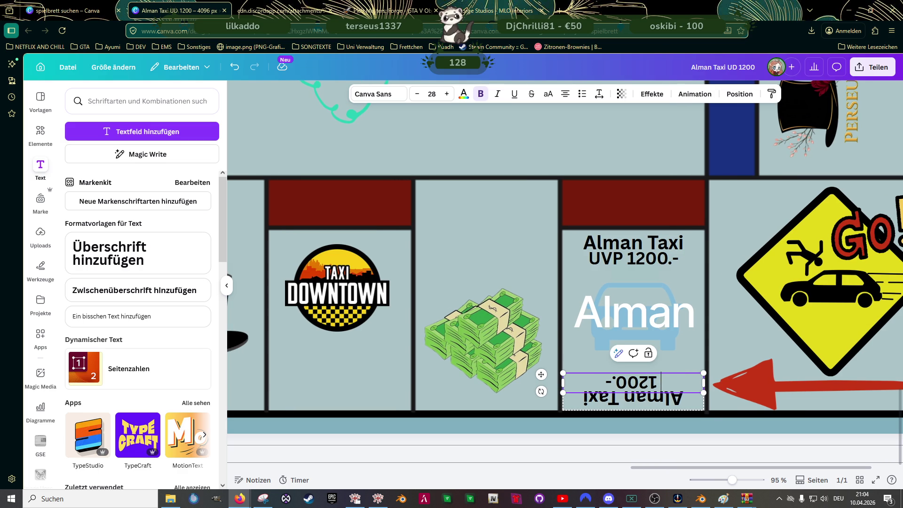
text(UVOP)
key(BackSpace)
key(BackSpace)
text(P)
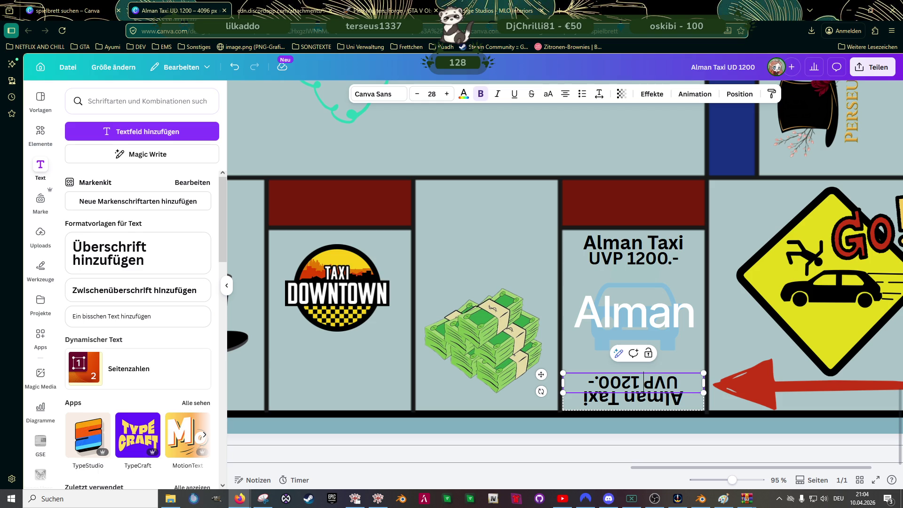
click(489, 242)
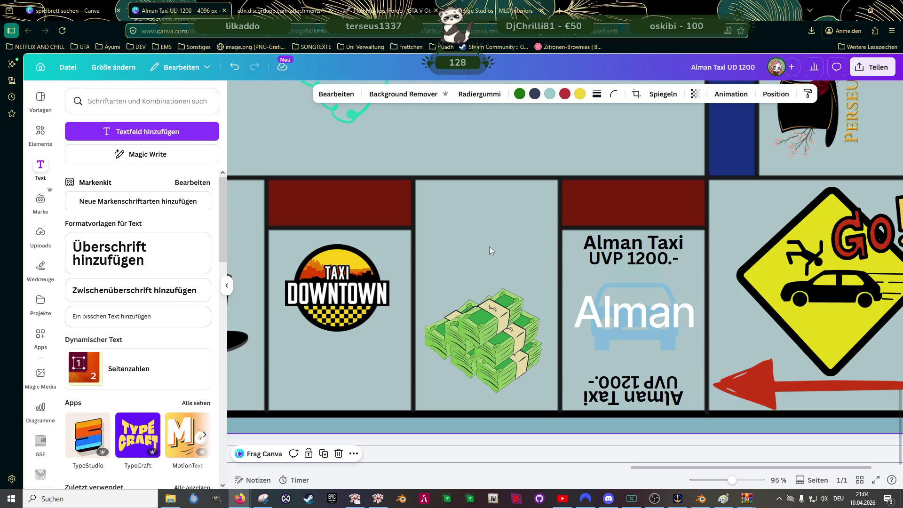
Duplicate the Alman Taxi title and price labels onto the Taxi Downtown cell.
click(623, 258)
shift+click(648, 393)
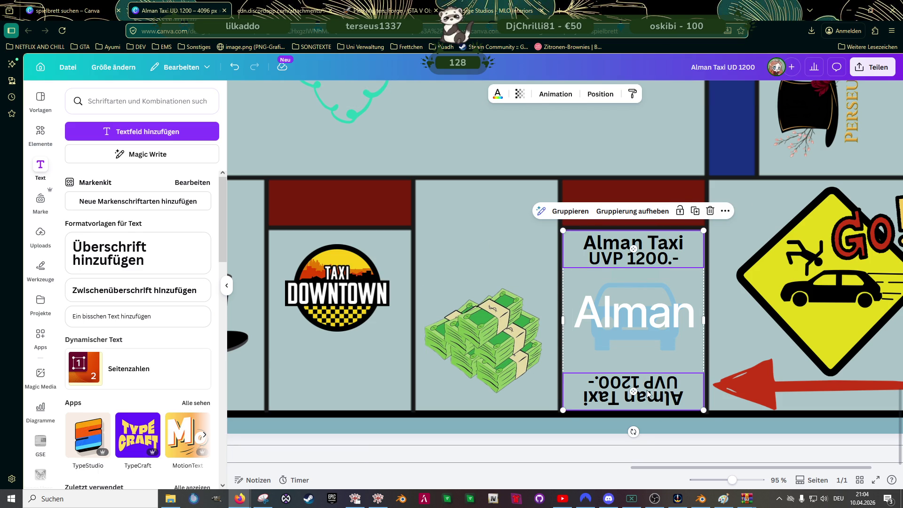
key(ctrl+d)
mouse_move(635, 251)
mouse_down()
mouse_move(332, 247)
mouse_move(339, 251)
mouse_up()
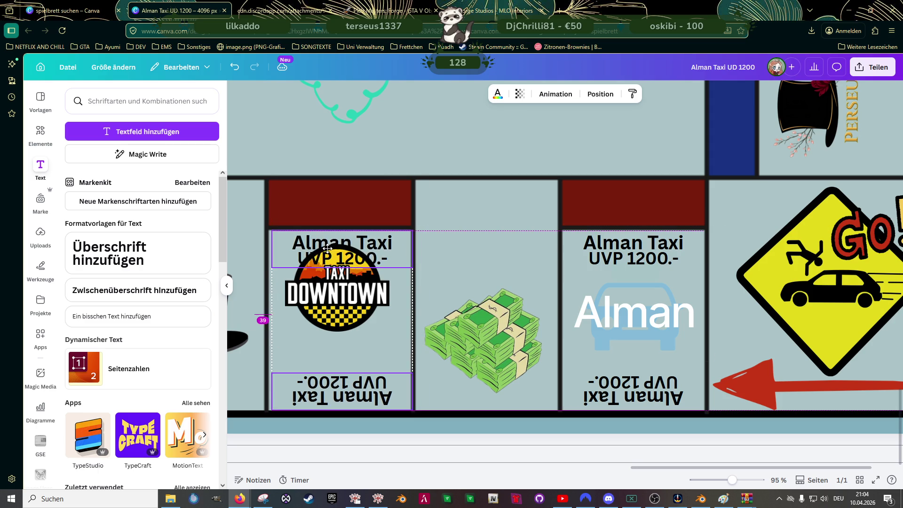
Retitle the copied top label Downtown Cap and shrink it to fit one line.
click(351, 240)
double_click(356, 241)
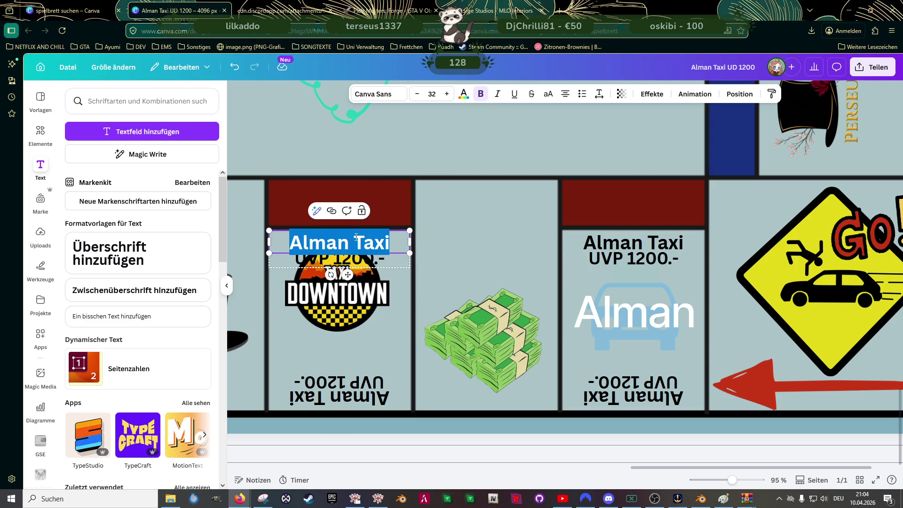
text(Downton)
key(BackSpace)
text(wn)
key(Return)
text(Cap)
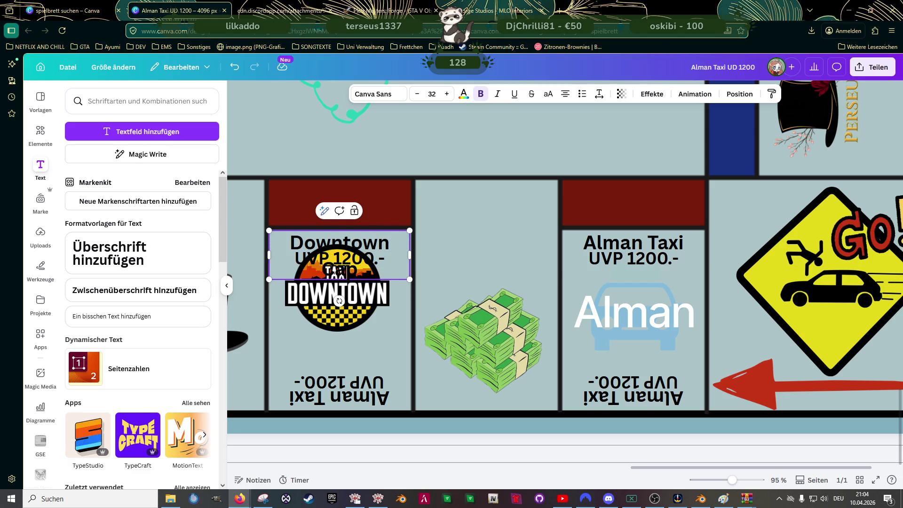
key(ctrl+a)
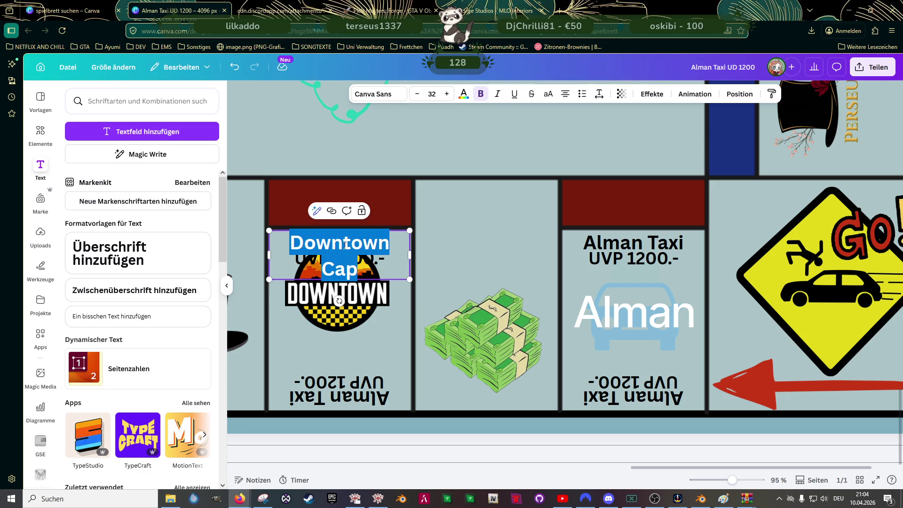
click(418, 93)
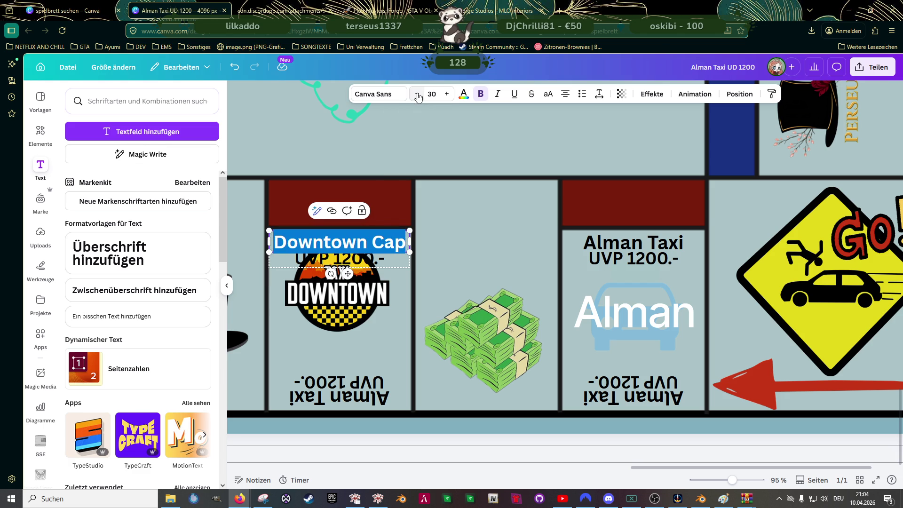
Reduce both Alman Taxi titles to size 30 and both UVP 1200.- price lines to 26.
click(625, 244)
double_click(625, 244)
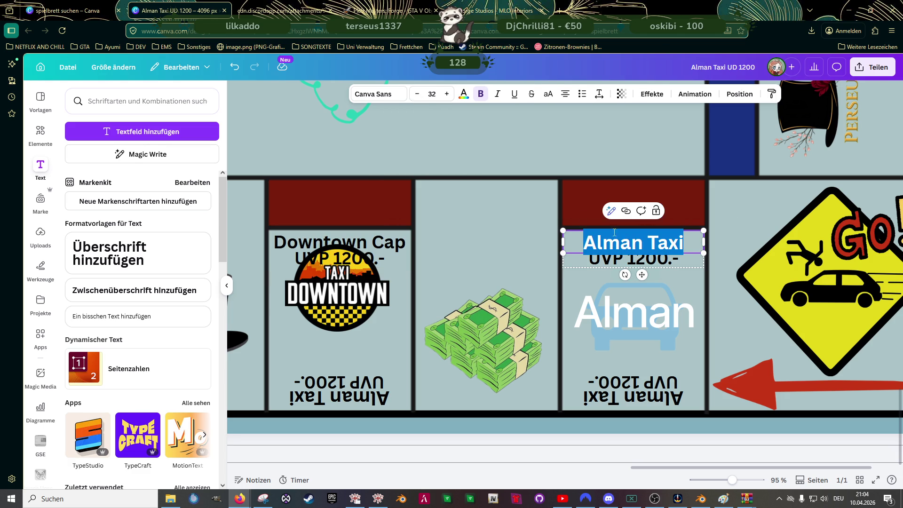
click(417, 94)
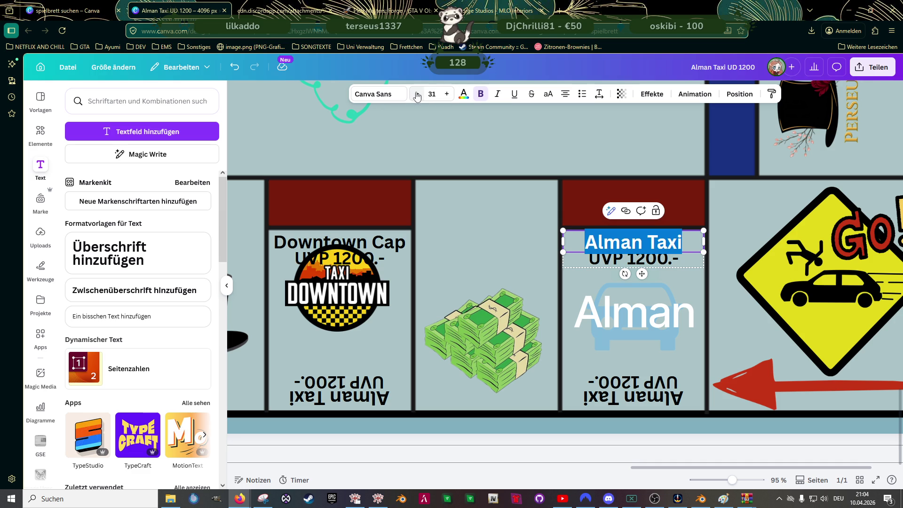
click(639, 395)
double_click(639, 398)
click(418, 93)
click(636, 260)
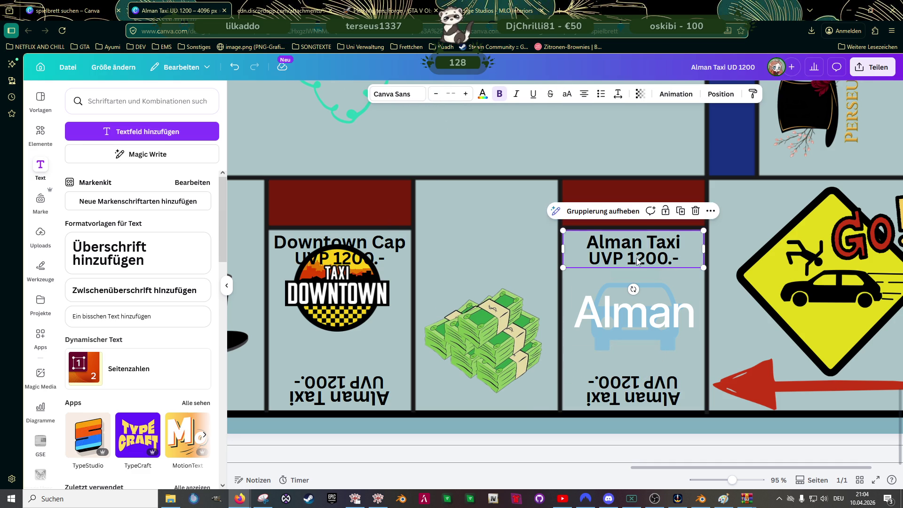
double_click(637, 260)
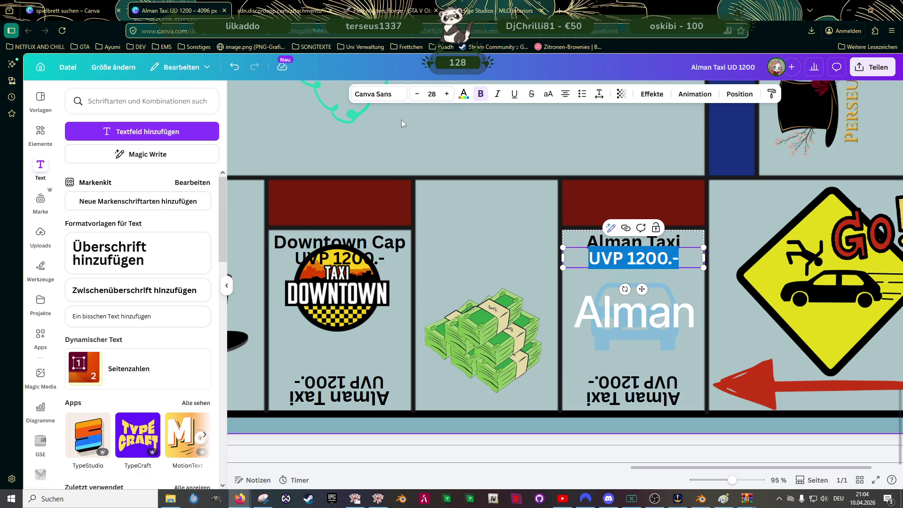
click(417, 94)
click(417, 94)
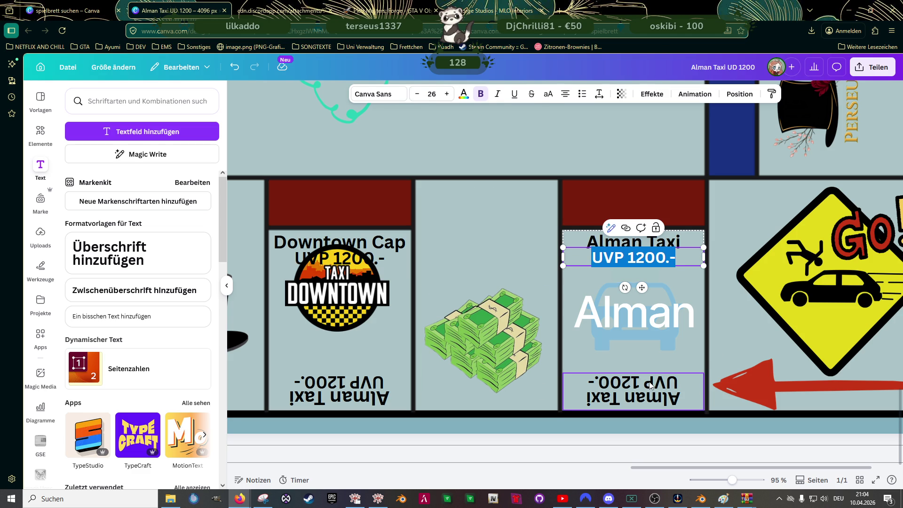
click(633, 383)
double_click(632, 383)
click(418, 94)
Reduce the Downtown Cap price line to size 26 and select its upside-down title.
click(360, 243)
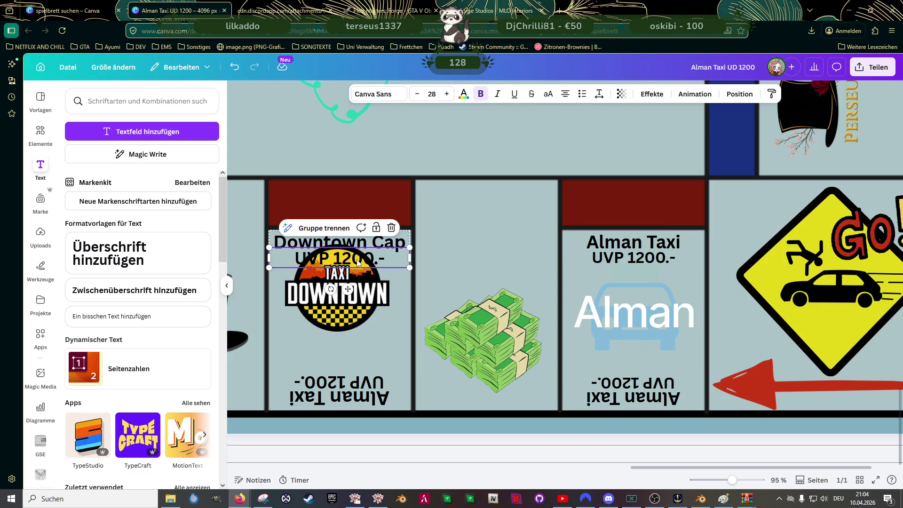
click(644, 242)
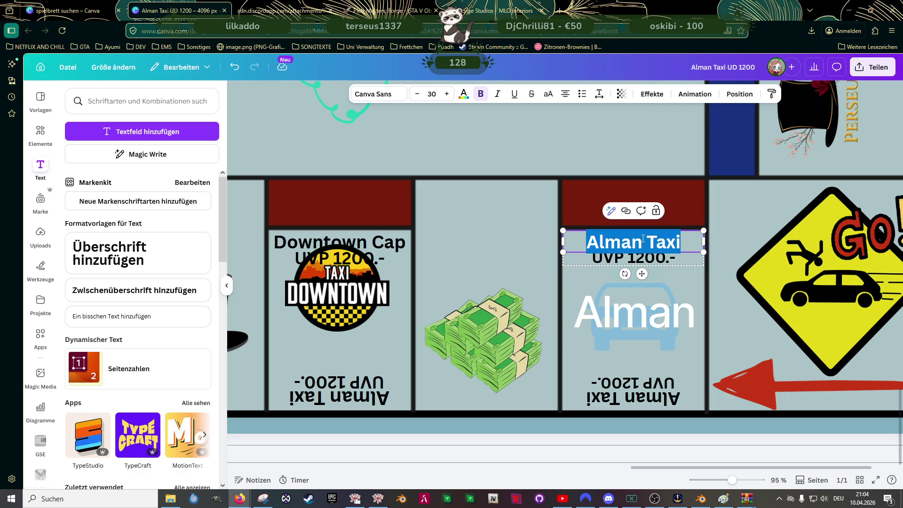
click(325, 244)
click(343, 259)
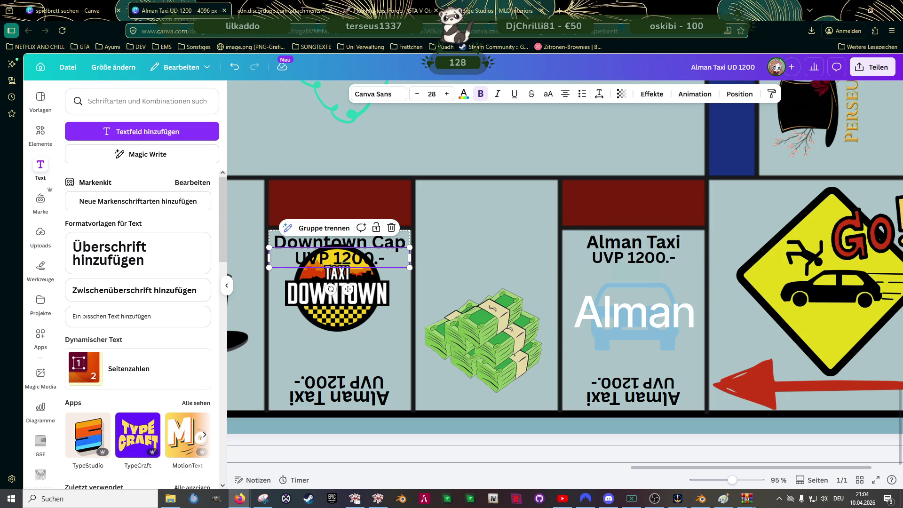
double_click(346, 260)
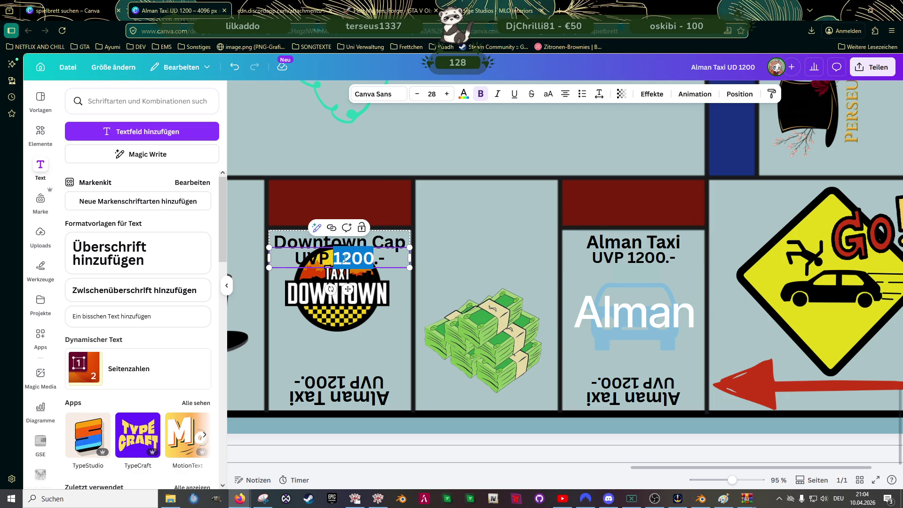
click(418, 94)
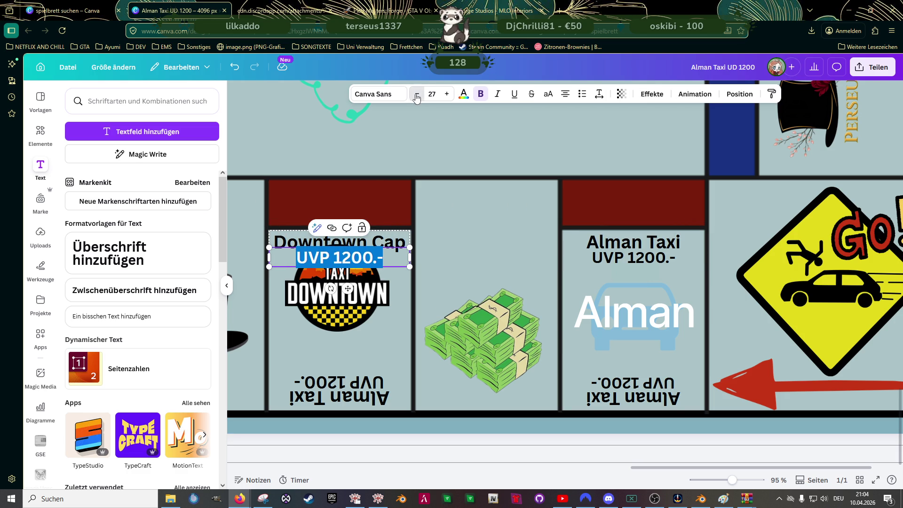
click(360, 402)
double_click(360, 404)
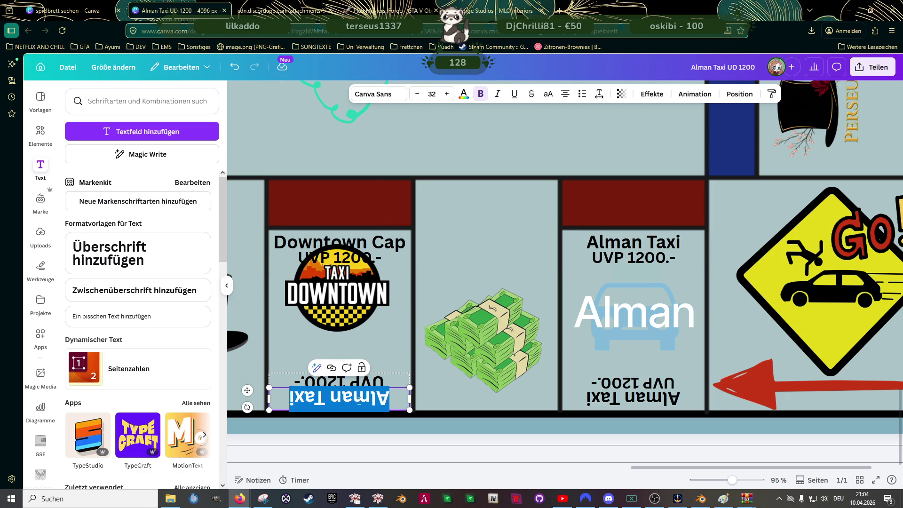
Shrink the Downtown cell's upside-down title to 30 and its upside-down price to 26.
click(417, 94)
click(417, 95)
text(Downt)
text(own Ca)
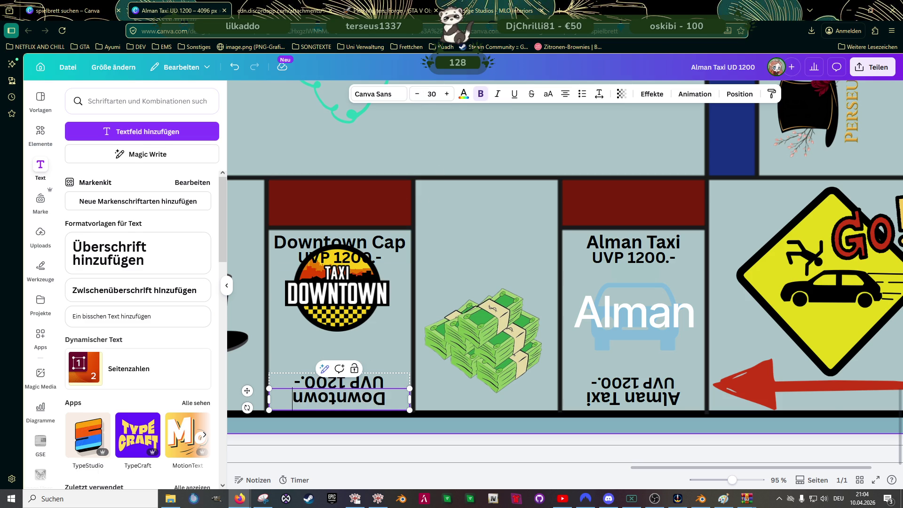
text(b)
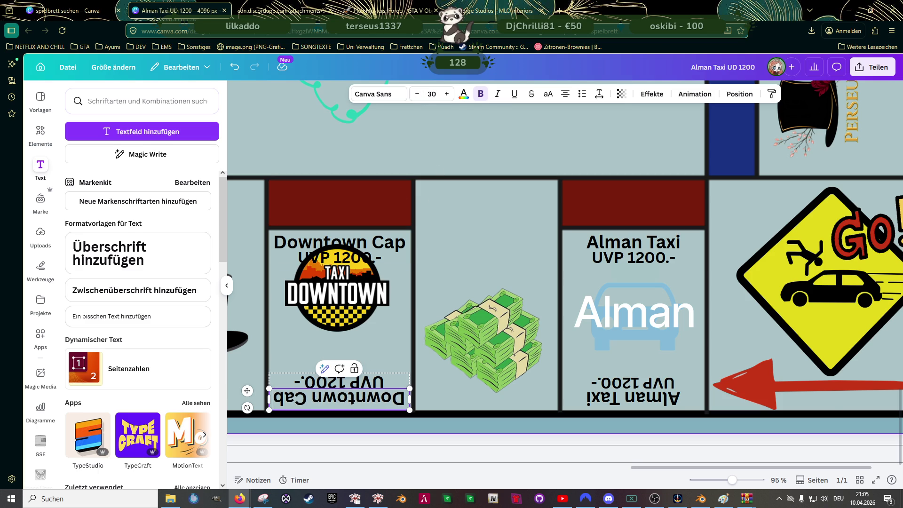
click(376, 386)
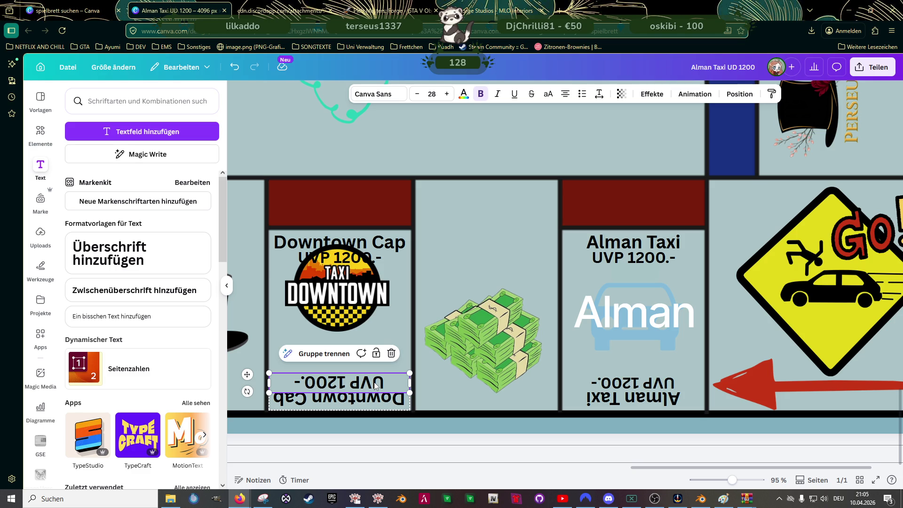
click(630, 387)
double_click(632, 383)
click(339, 388)
double_click(331, 382)
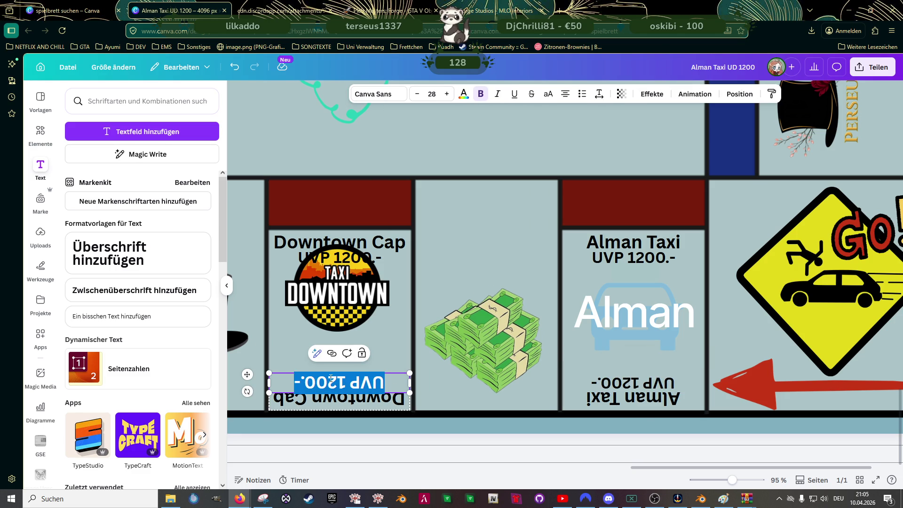
click(417, 94)
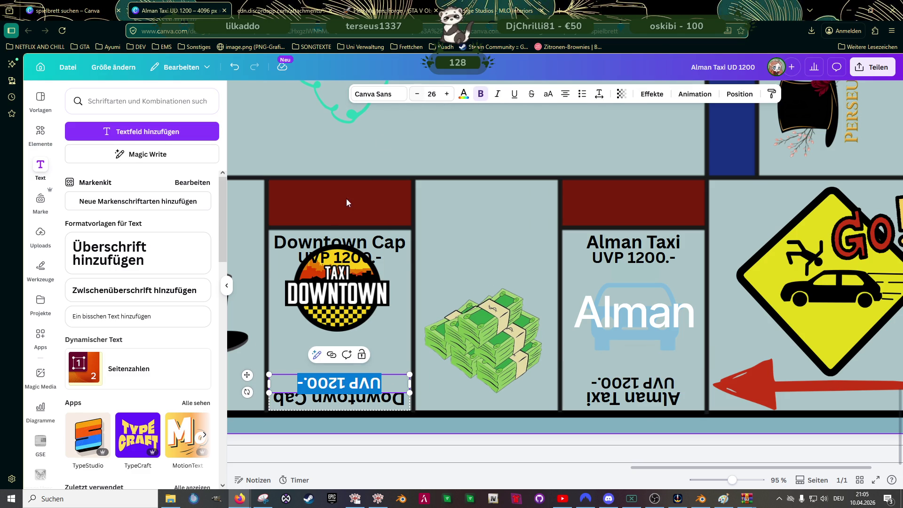
Correct the title to Downtown Cab and move the Taxi Downtown logo lower in the cell.
click(344, 242)
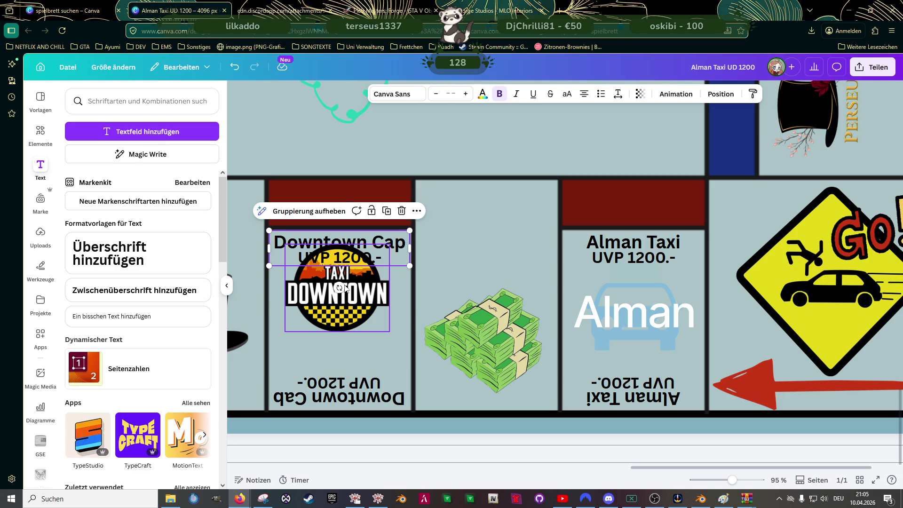
double_click(405, 242)
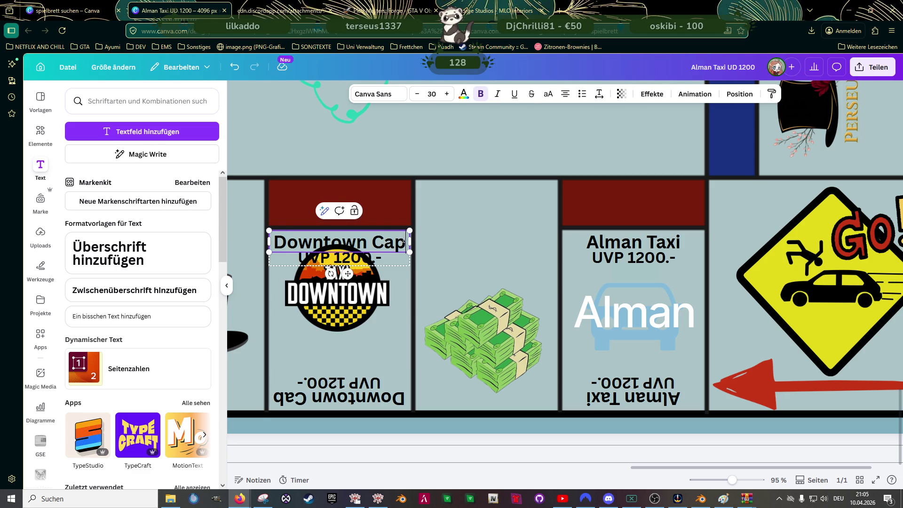
key(BackSpace)
text(b)
click(342, 297)
drag(341, 297, 342, 324)
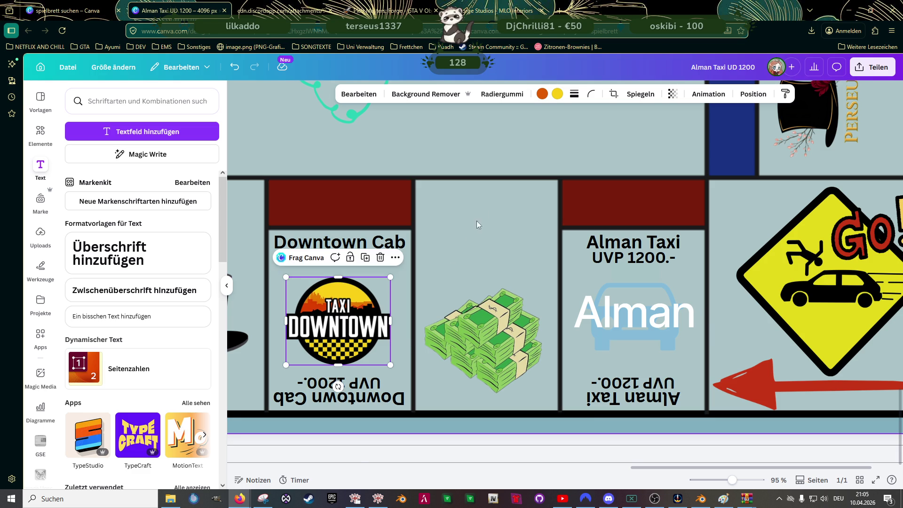
ctrl+scroll(458, 257, down, 5)
scroll(462, 257, down, 4)
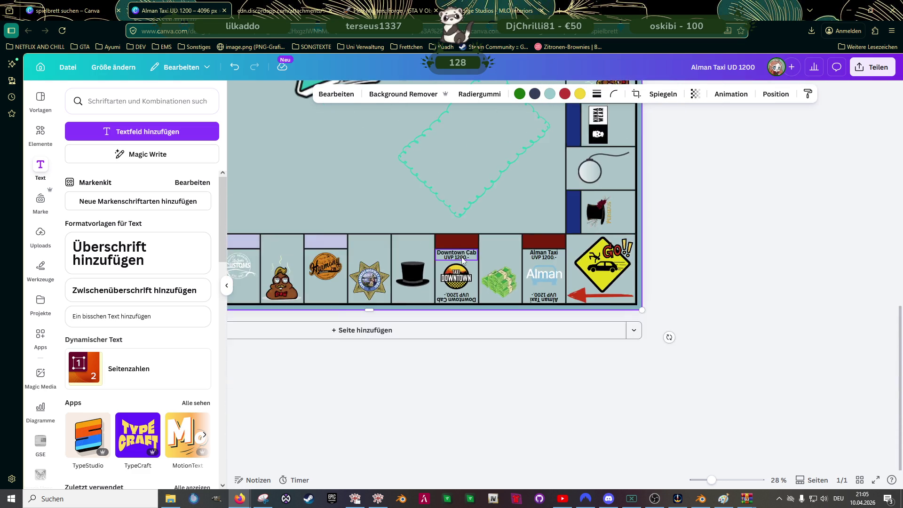
scroll(462, 256, down, 3)
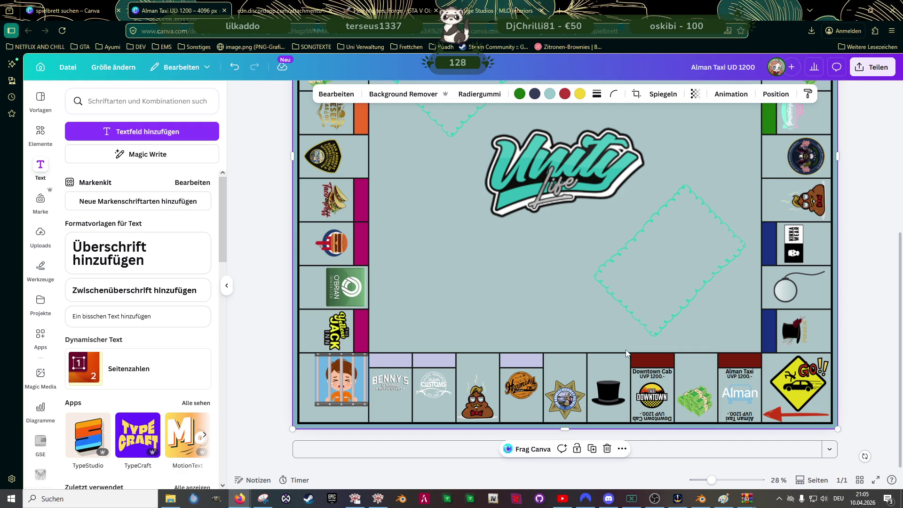
click(653, 419)
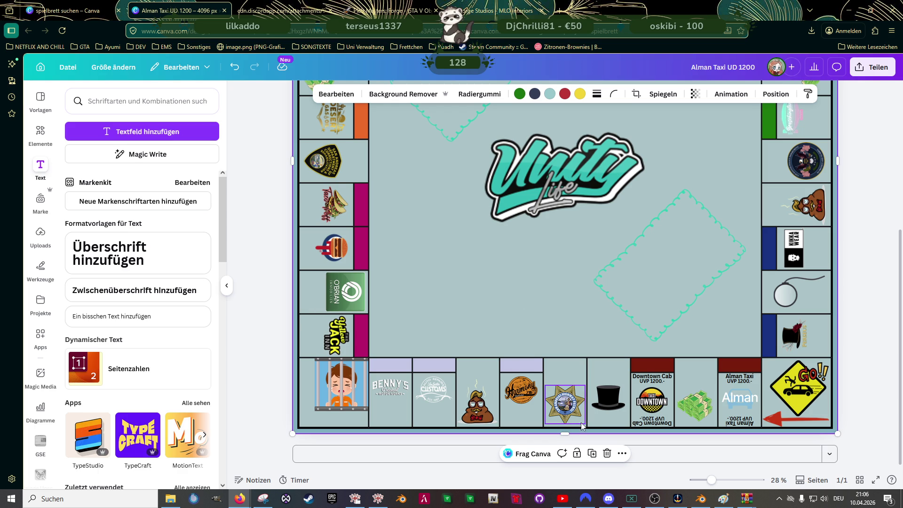
scroll(598, 413, up, 3)
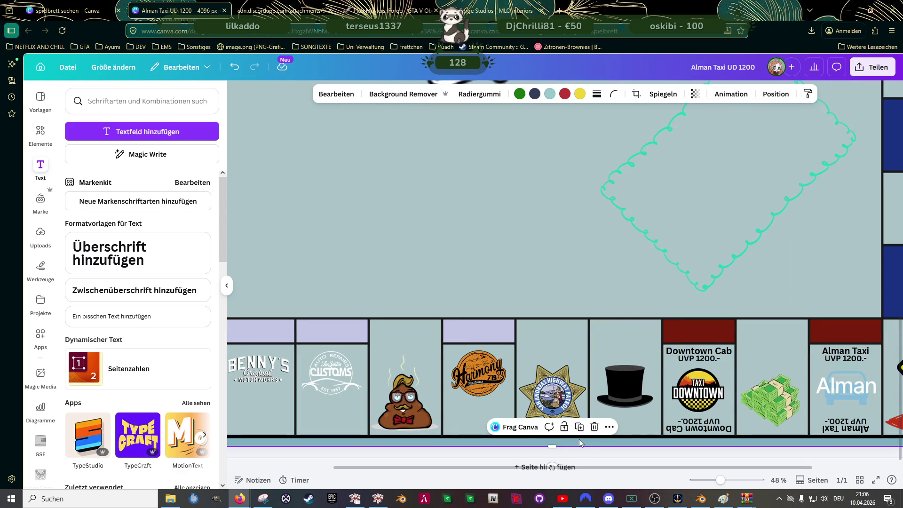
click(699, 354)
click(695, 427)
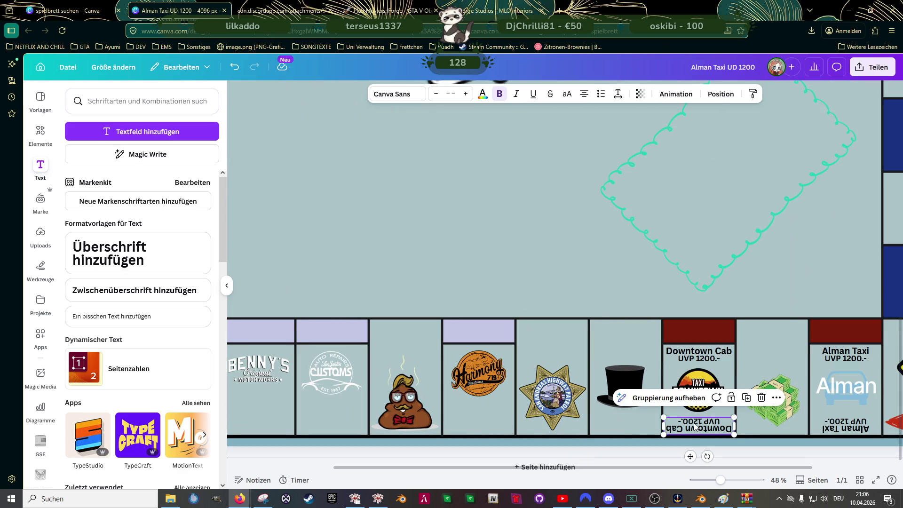
shift+click(699, 391)
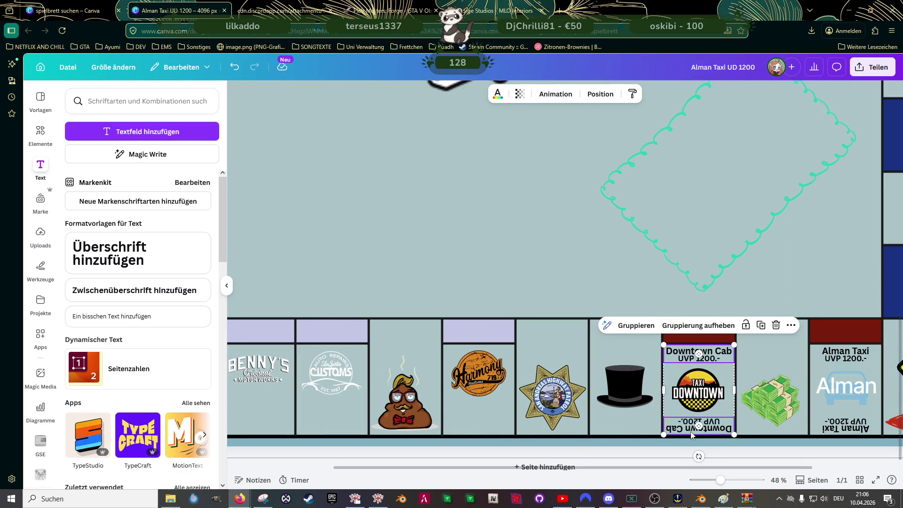
Copy the Downtown Cab labels onto the Harmony cell and centre the Harmony logo between them.
drag(693, 427, 494, 392)
drag(506, 356, 495, 353)
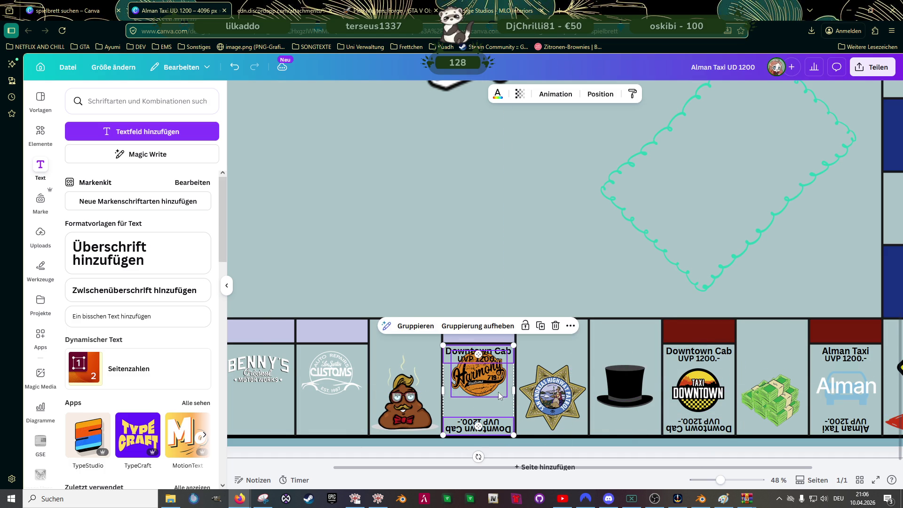
scroll(494, 392, up, 2)
scroll(495, 392, up, 2)
scroll(494, 392, up, 2)
scroll(495, 392, up, 1)
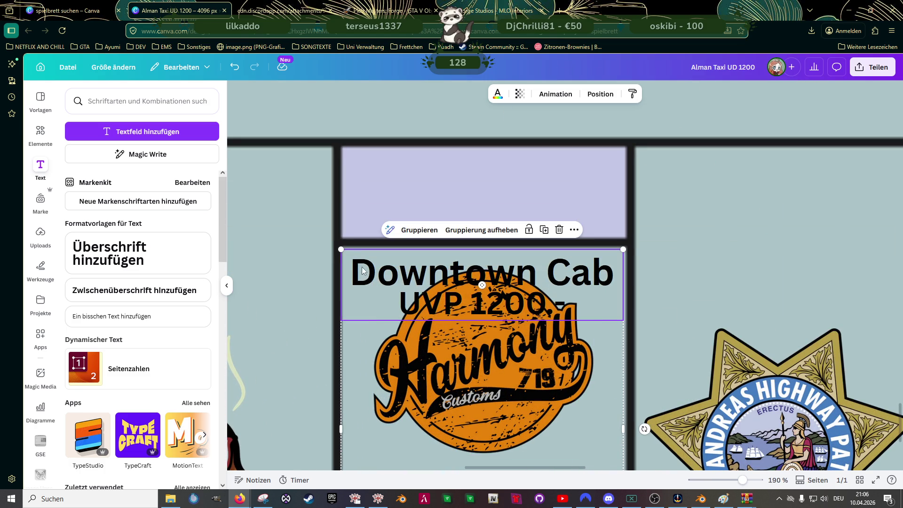
drag(362, 269, 361, 261)
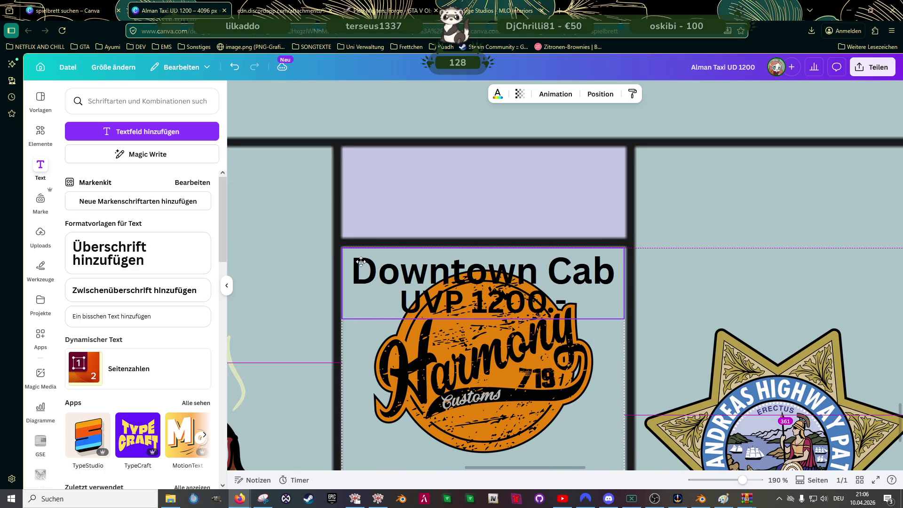
scroll(494, 318, down, 2)
mouse_move(482, 381)
mouse_down()
mouse_move(499, 325)
mouse_move(497, 341)
mouse_up()
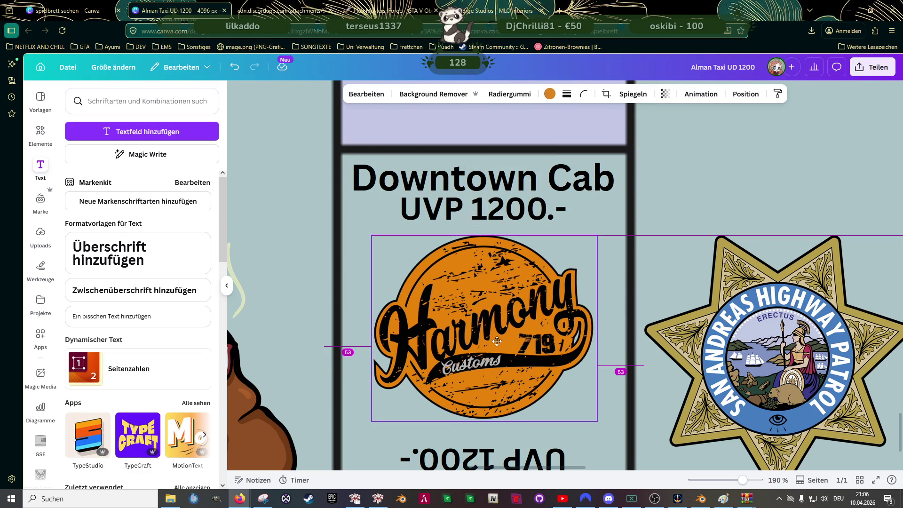
drag(497, 341, 498, 346)
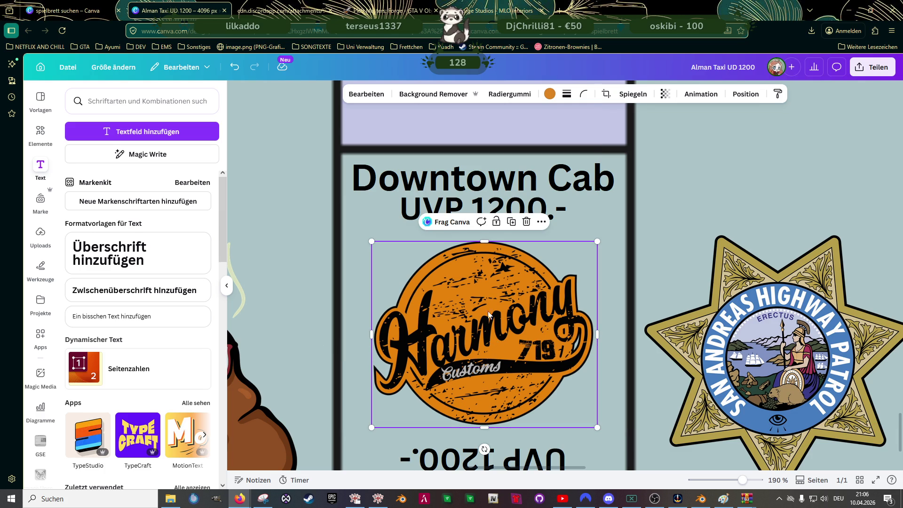
scroll(506, 329, down, 1)
scroll(505, 319, down, 1)
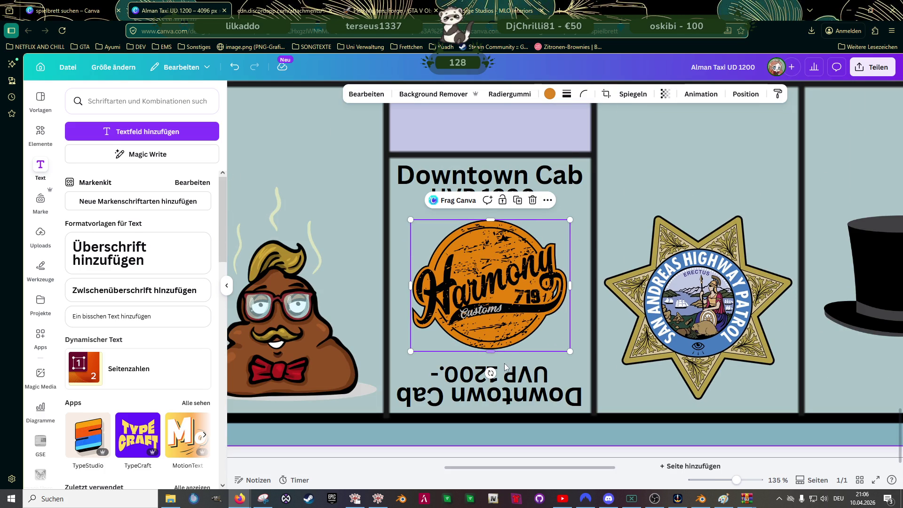
double_click(530, 175)
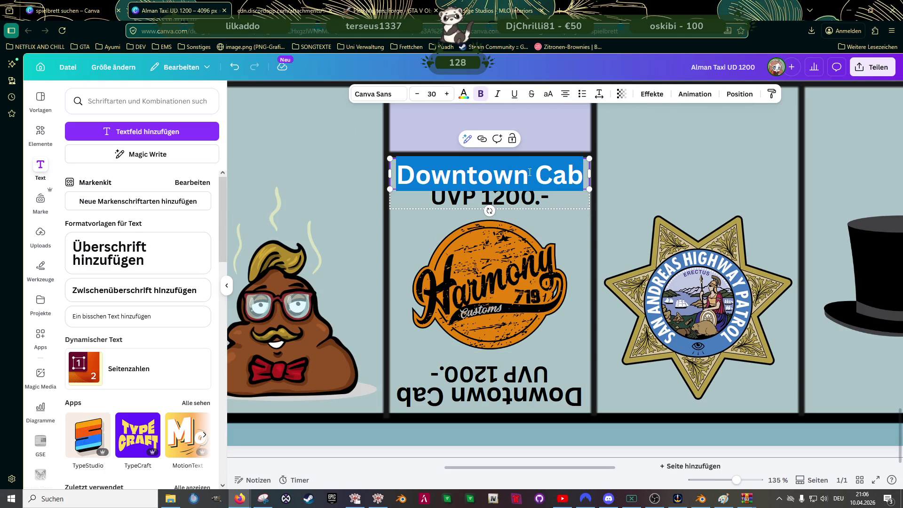
text(Harmony )
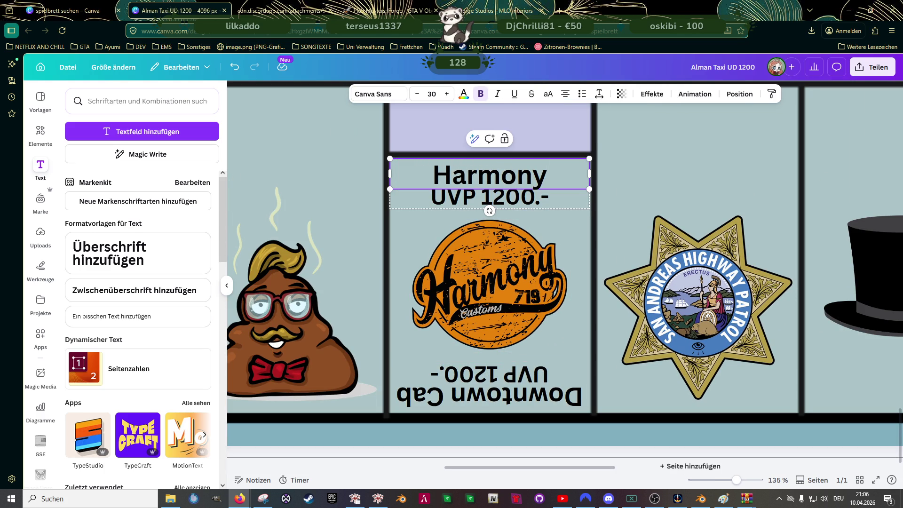
text(Cust.)
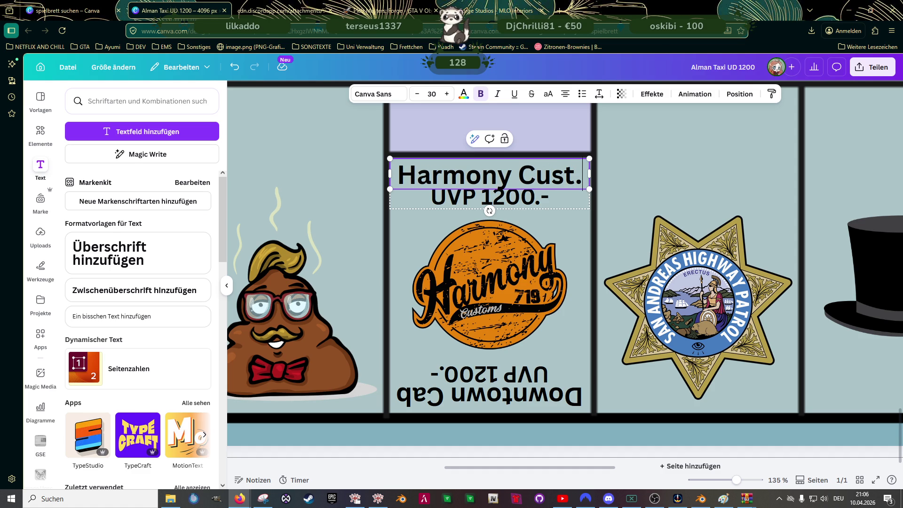
Rename the top Harmony label, trimming the period and editing the word Cust.
key(BackSpace)
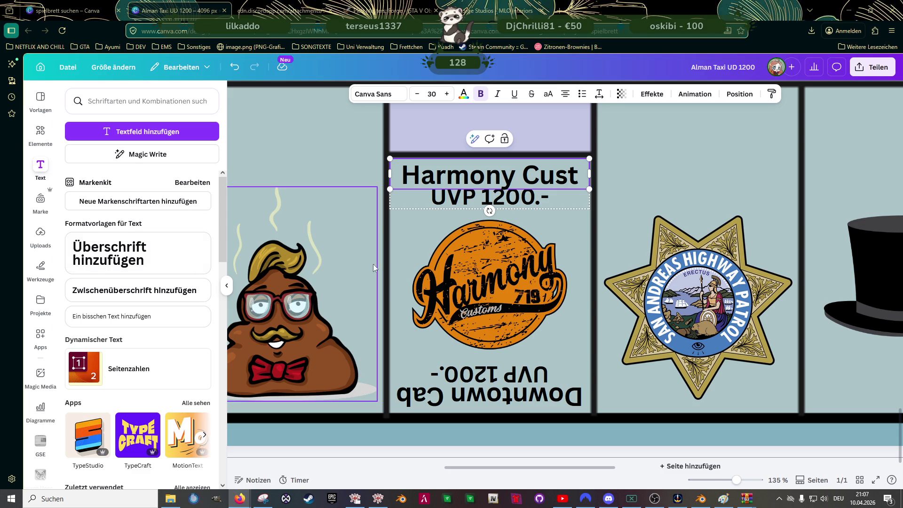
double_click(552, 174)
click(555, 174)
key(BackSpace)
key(Right)
key(Right)
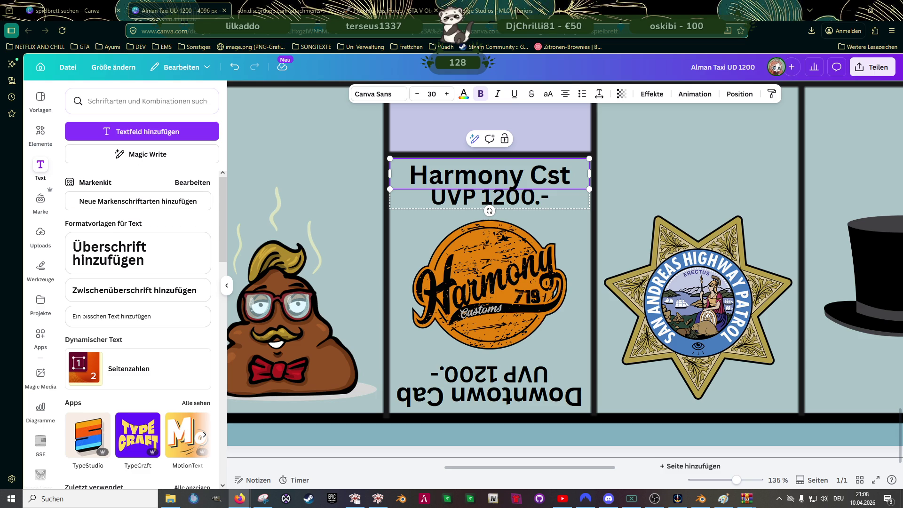
Shorten the second word so the label reads Harmony C.
double_click(551, 173)
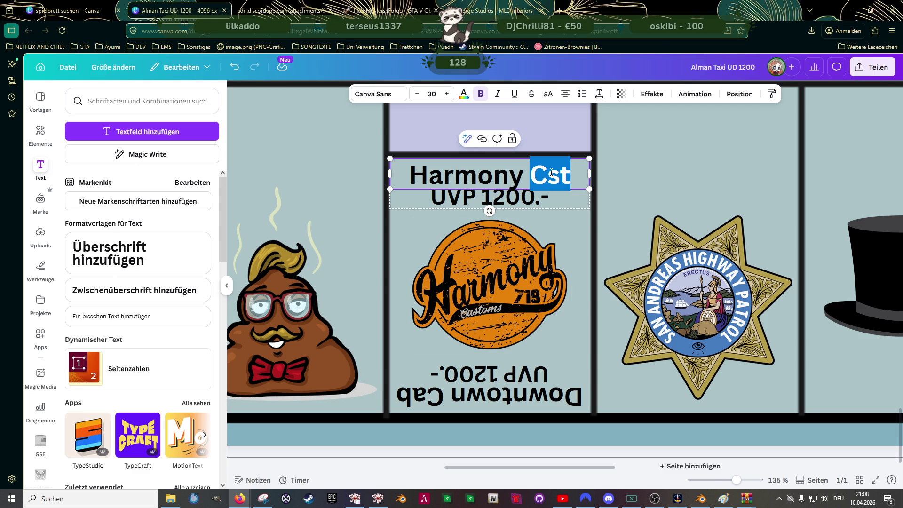
key(BackSpace)
text(Co)
key(BackSpace)
text(ustom)
key(BackSpace)
key(BackSpace)
key(BackSpace)
key(BackSpace)
key(BackSpace)
text(.)
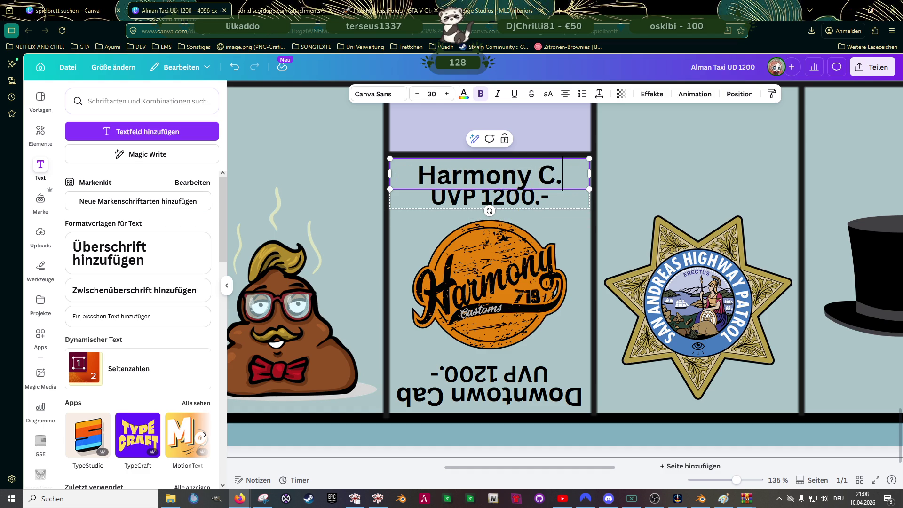
Retype the upside-down bottom Harmony label as Harmony C.
double_click(536, 394)
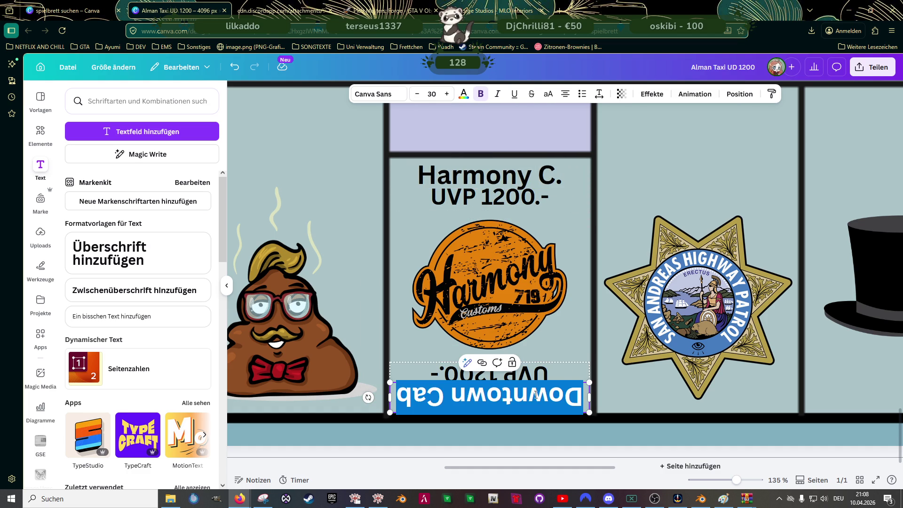
text(Harmony)
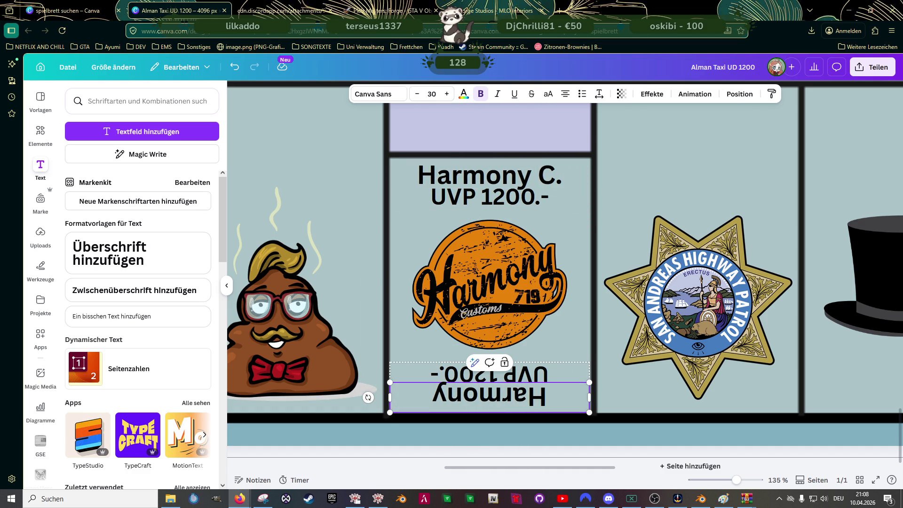
text( C)
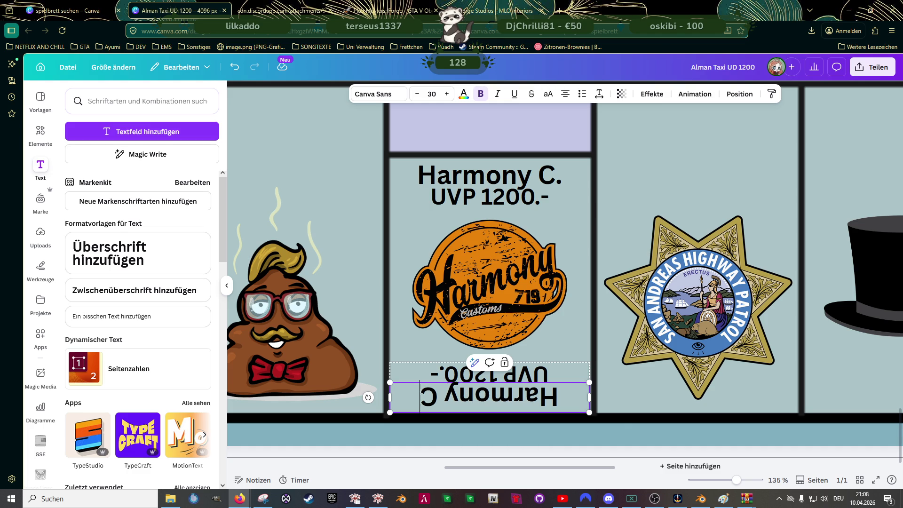
text(.)
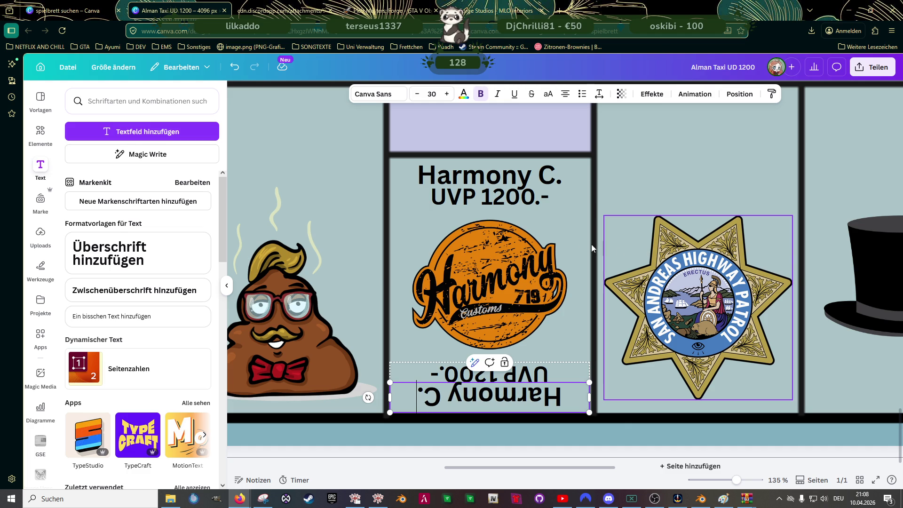
ctrl+scroll(684, 302, down, 5)
scroll(558, 226, down, 2)
click(557, 207)
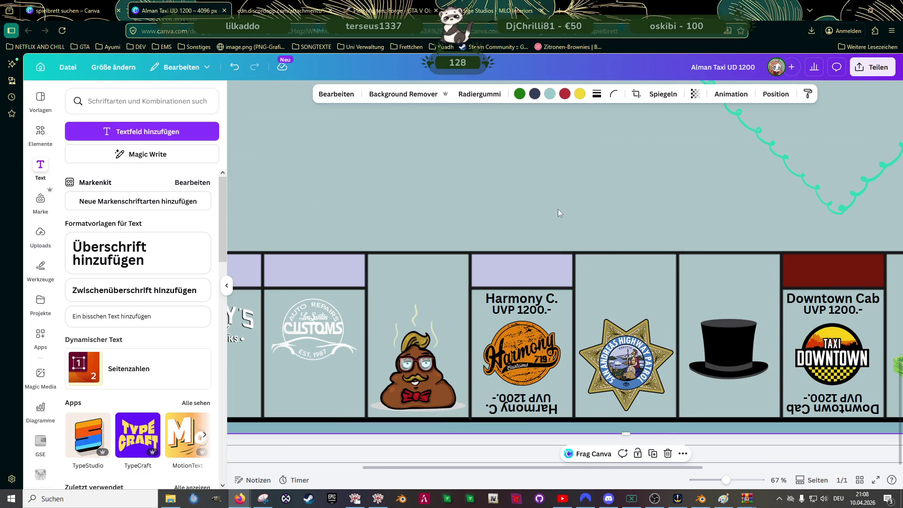
ctrl+scroll(559, 210, down, 3)
ctrl+scroll(559, 210, down, 2)
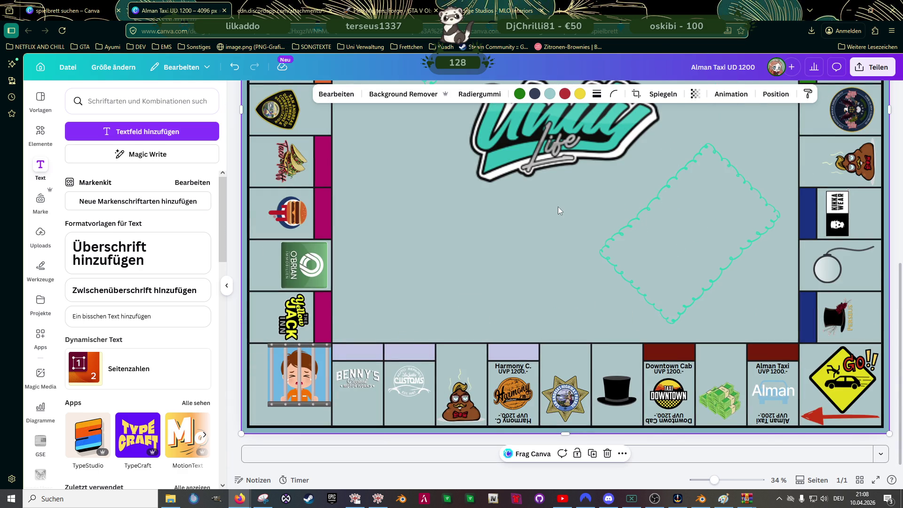
ctrl+scroll(558, 207, down, 2)
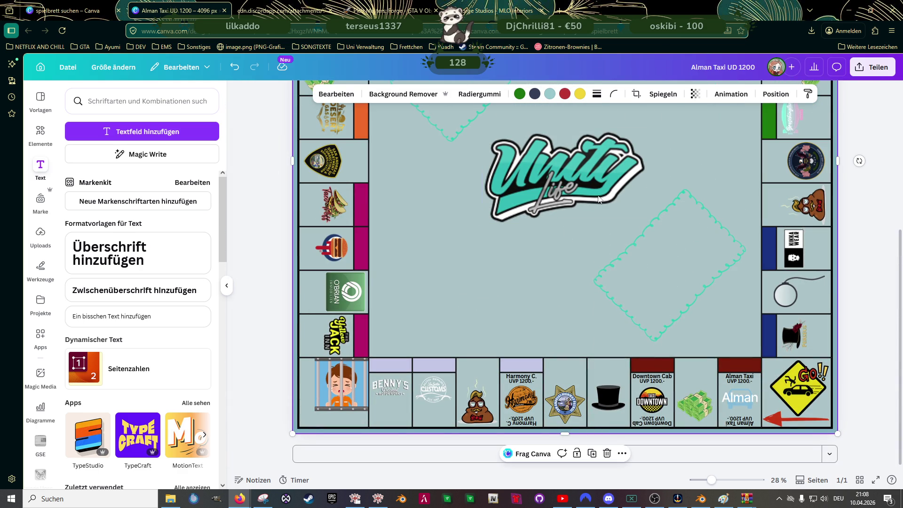
click(584, 166)
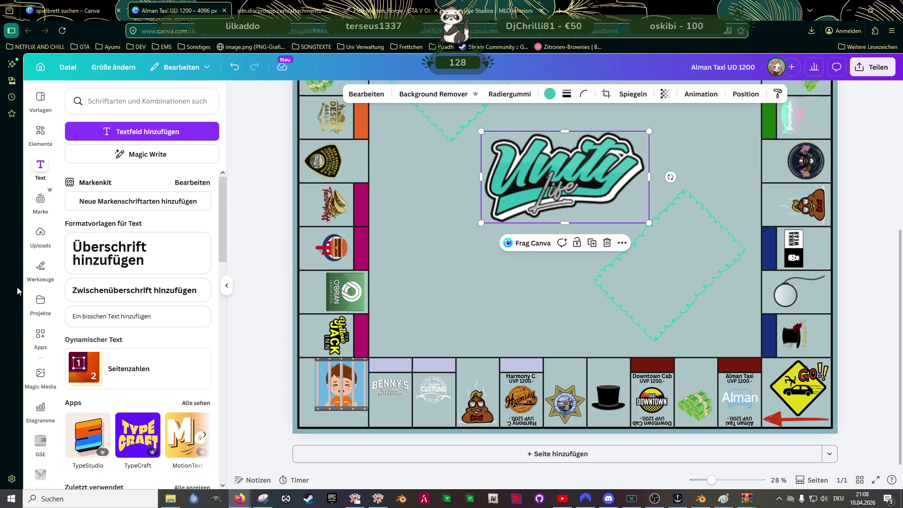
click(41, 237)
Browse the Uploads and 'zilinder' element results, then collapse the side panel.
click(75, 176)
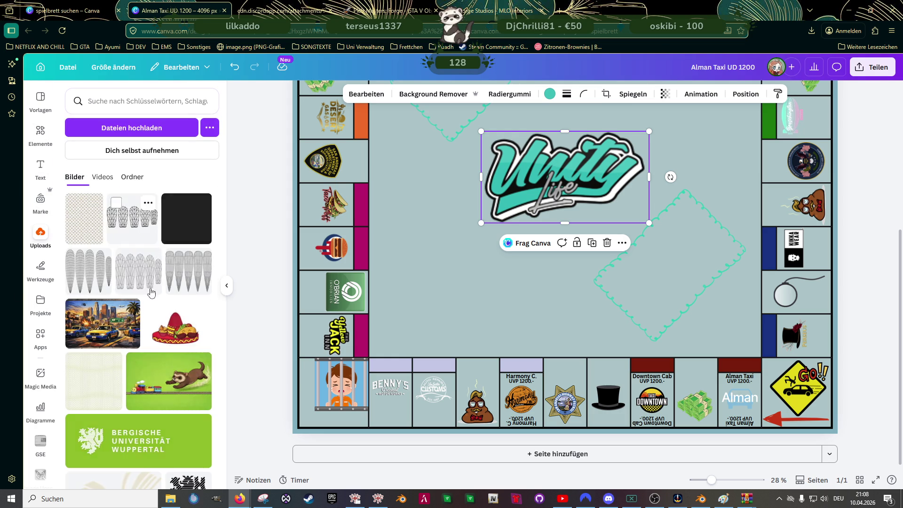
scroll(141, 318, down, 5)
scroll(164, 348, down, 5)
scroll(166, 351, down, 5)
scroll(169, 352, down, 4)
scroll(170, 353, down, 3)
scroll(169, 353, down, 5)
scroll(169, 349, down, 5)
scroll(171, 346, down, 3)
scroll(171, 346, down, 5)
scroll(171, 347, down, 5)
scroll(170, 350, down, 5)
scroll(169, 351, down, 4)
scroll(171, 351, down, 4)
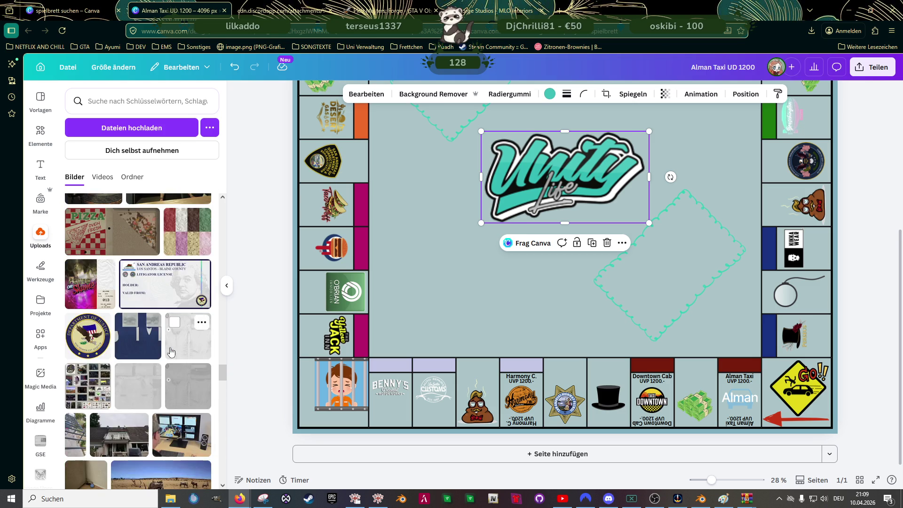
scroll(171, 351, down, 4)
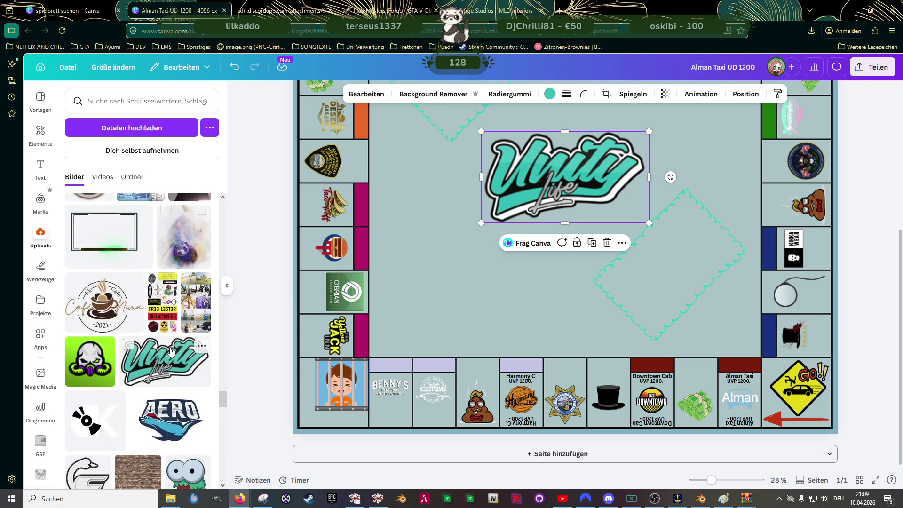
scroll(171, 352, down, 5)
scroll(171, 352, down, 5)
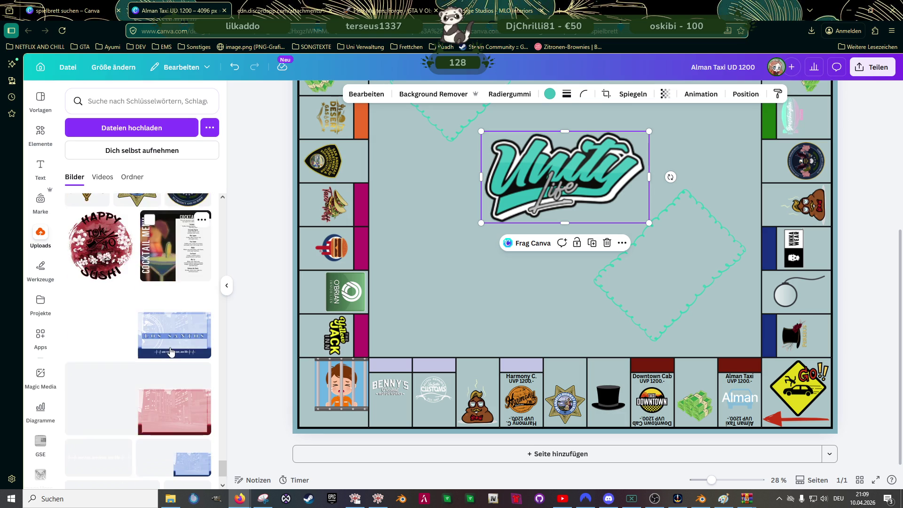
scroll(170, 351, down, 4)
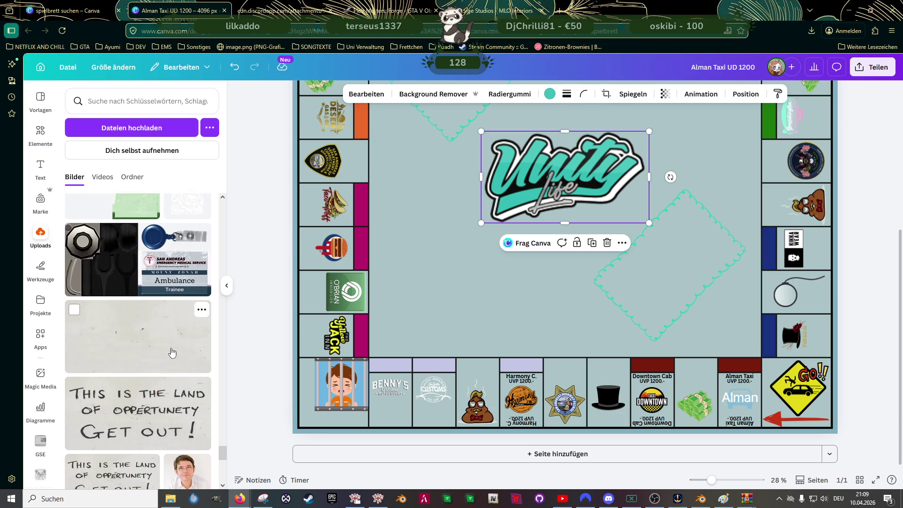
scroll(171, 351, down, 1)
scroll(171, 351, down, 1)
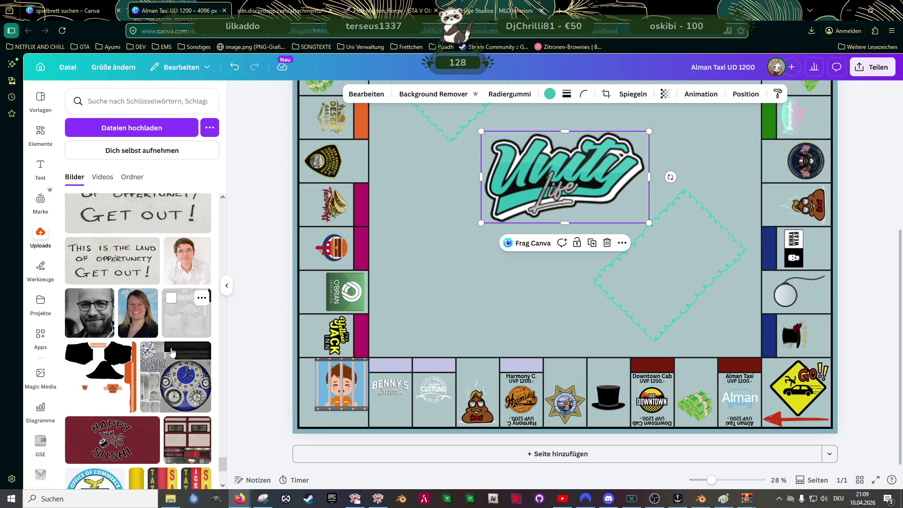
scroll(171, 351, down, 1)
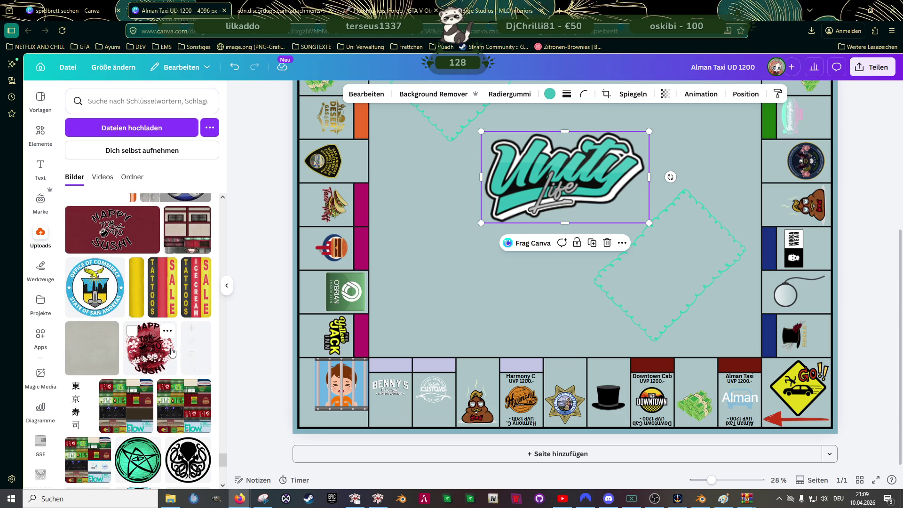
scroll(171, 351, down, 3)
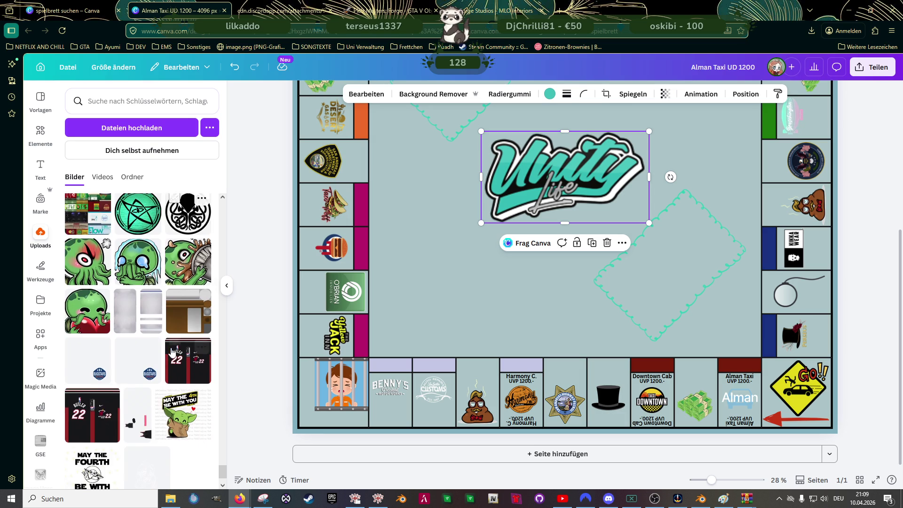
scroll(171, 351, down, 3)
scroll(171, 351, down, 1)
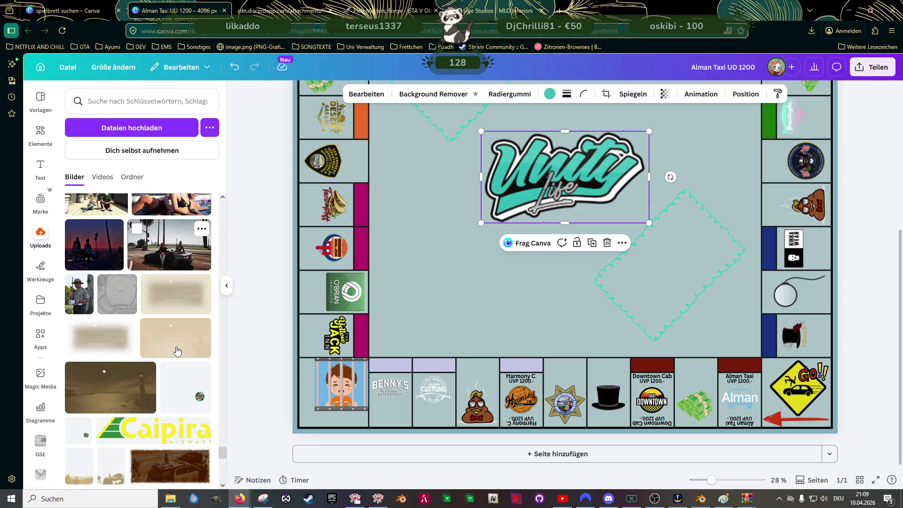
scroll(176, 358, down, 3)
scroll(176, 358, down, 1)
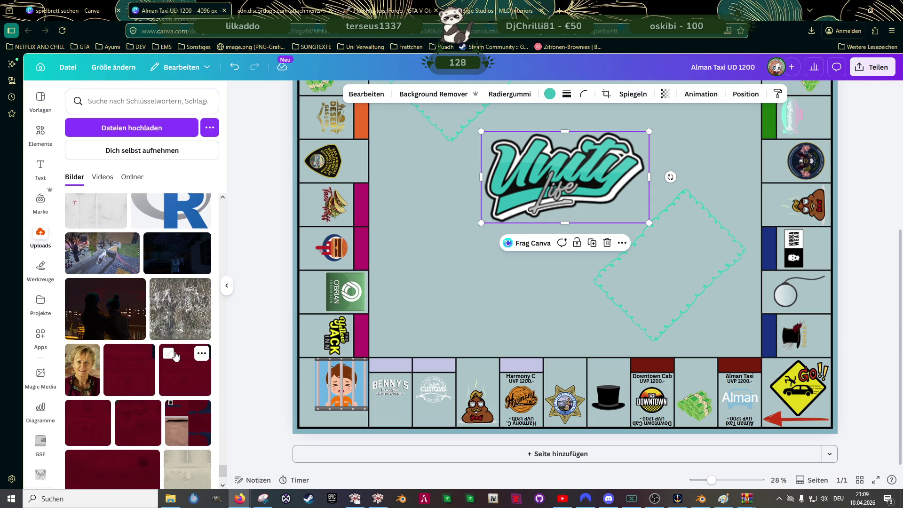
scroll(176, 357, down, 4)
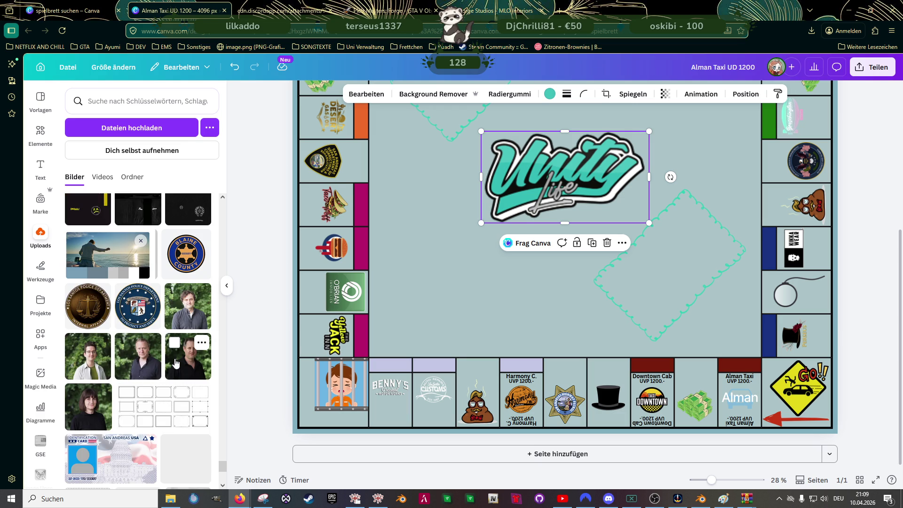
scroll(175, 379, down, 3)
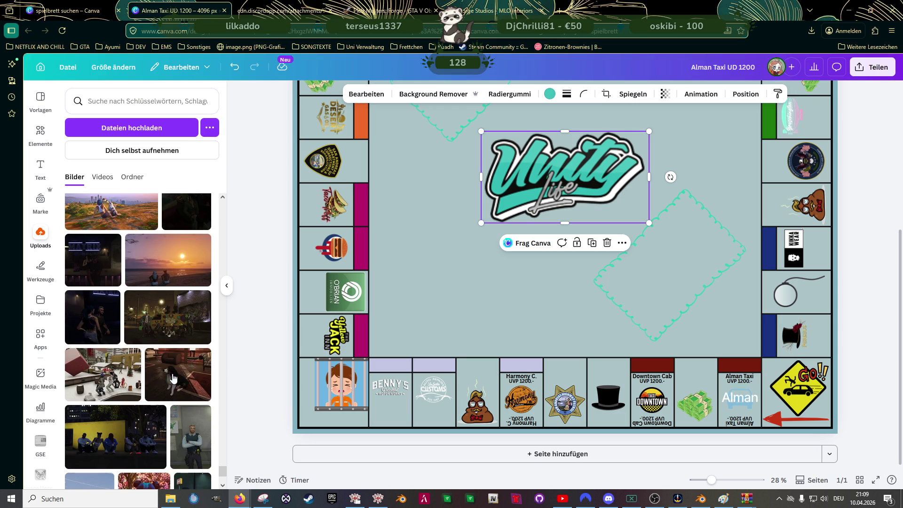
scroll(174, 380, down, 3)
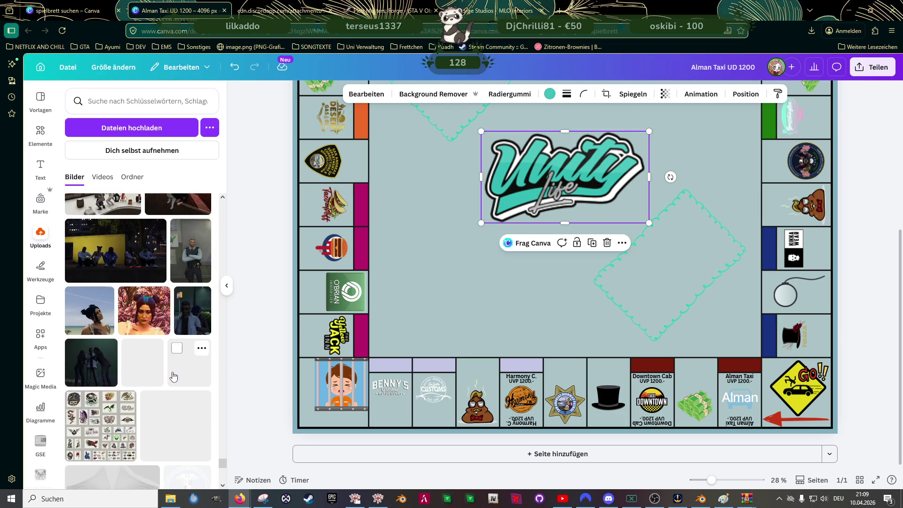
scroll(174, 378, down, 3)
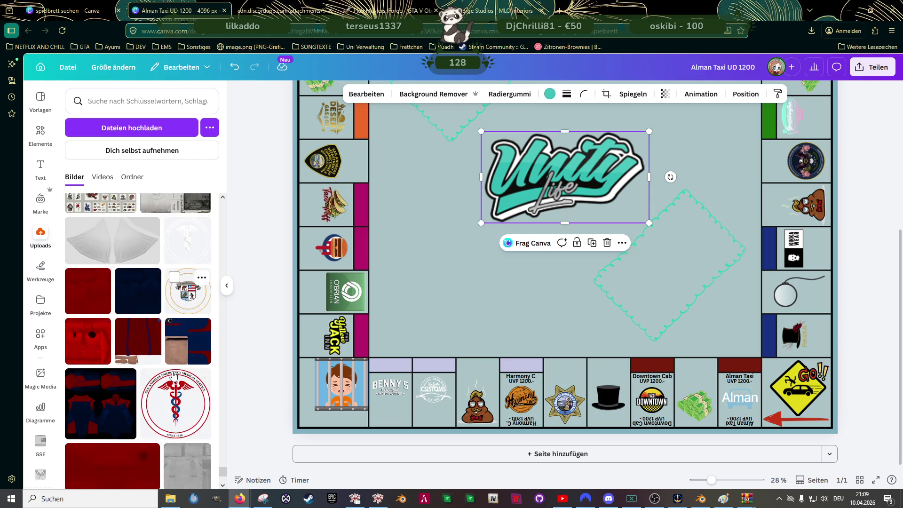
scroll(175, 376, down, 4)
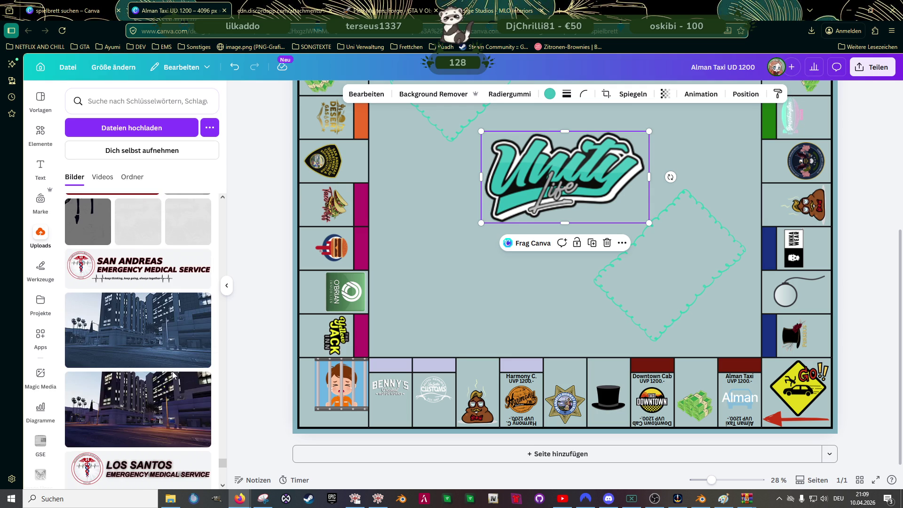
scroll(175, 376, down, 3)
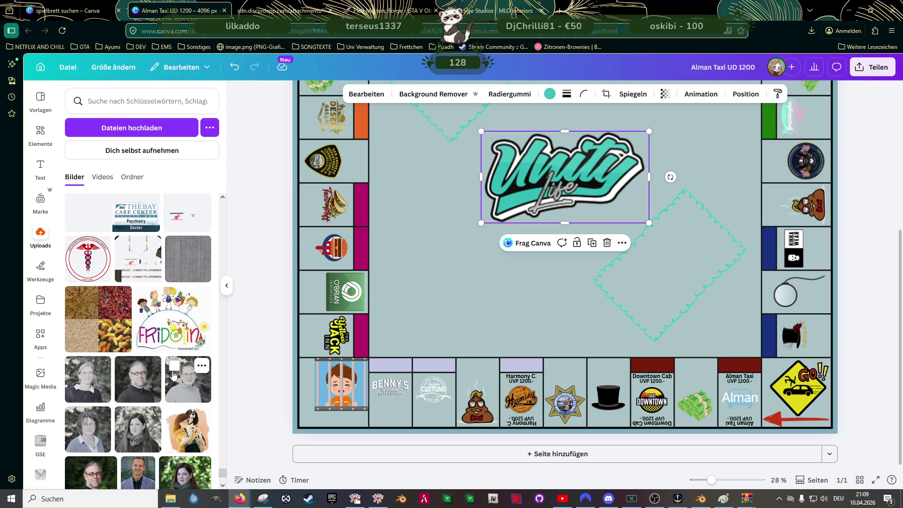
scroll(174, 378, down, 3)
scroll(175, 375, down, 3)
scroll(175, 377, down, 3)
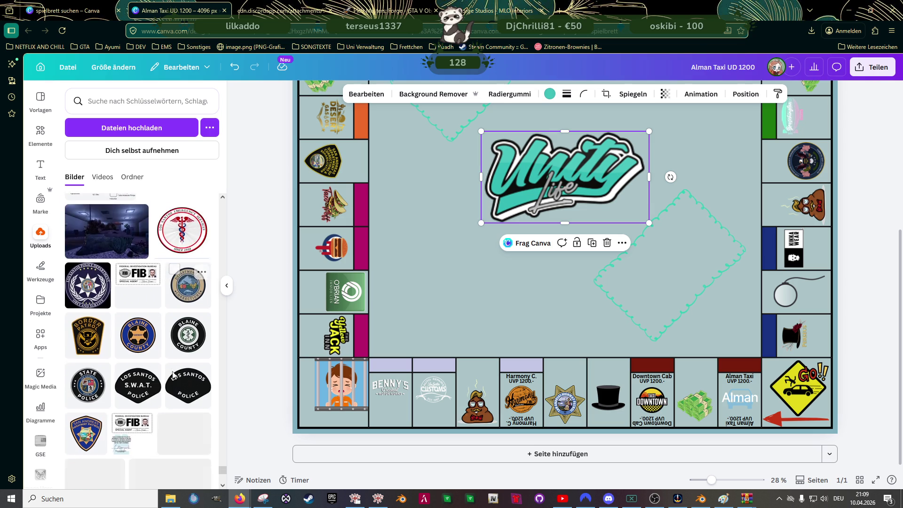
scroll(175, 376, down, 3)
scroll(174, 377, down, 3)
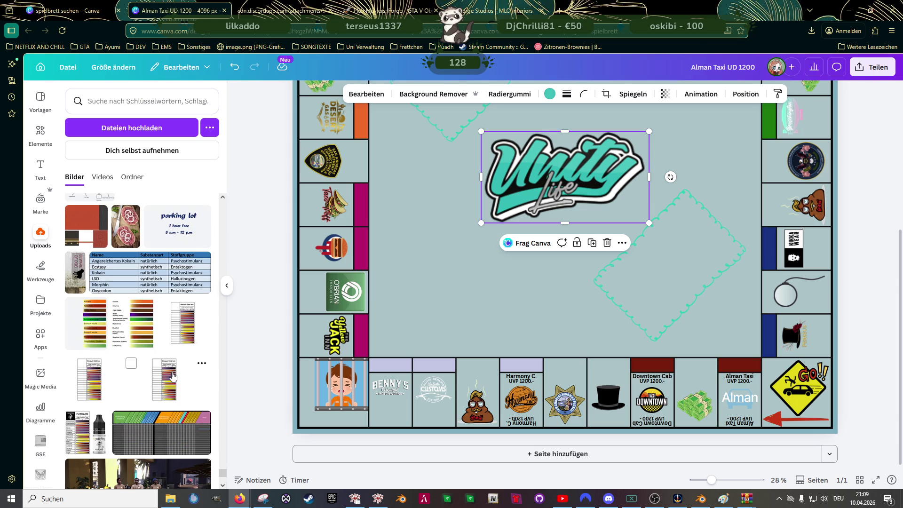
scroll(174, 376, down, 2)
scroll(174, 376, down, 2)
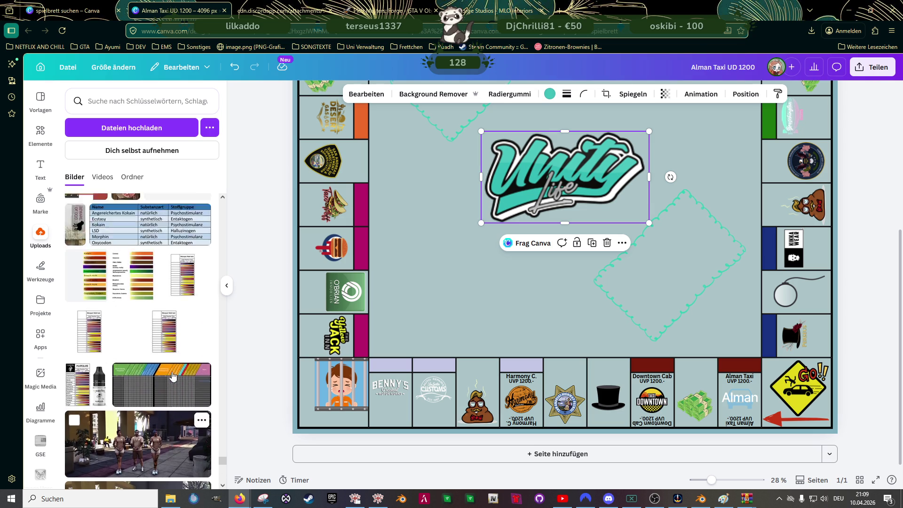
scroll(163, 354, up, 1)
scroll(147, 343, down, 3)
scroll(147, 343, down, 3)
scroll(147, 343, down, 3)
scroll(147, 344, down, 2)
scroll(148, 350, down, 3)
scroll(148, 349, up, 5)
scroll(148, 349, up, 6)
scroll(147, 349, up, 4)
click(40, 134)
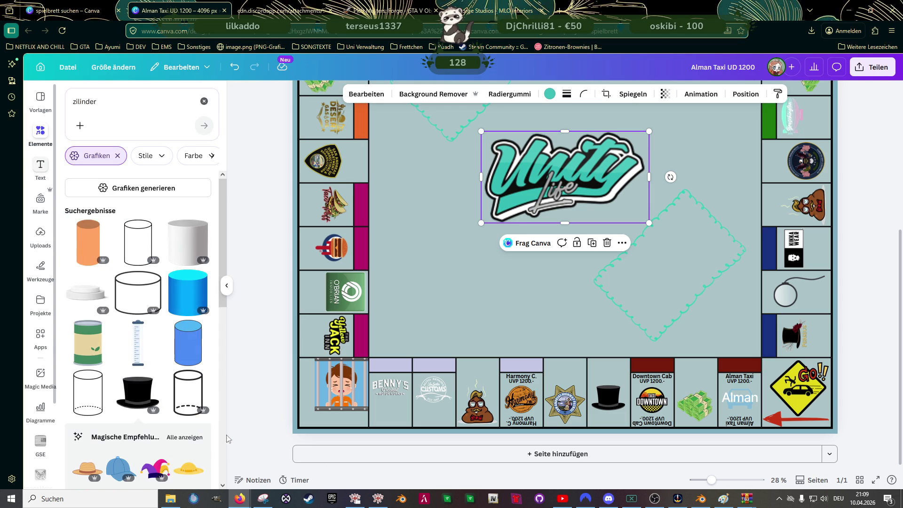
click(40, 134)
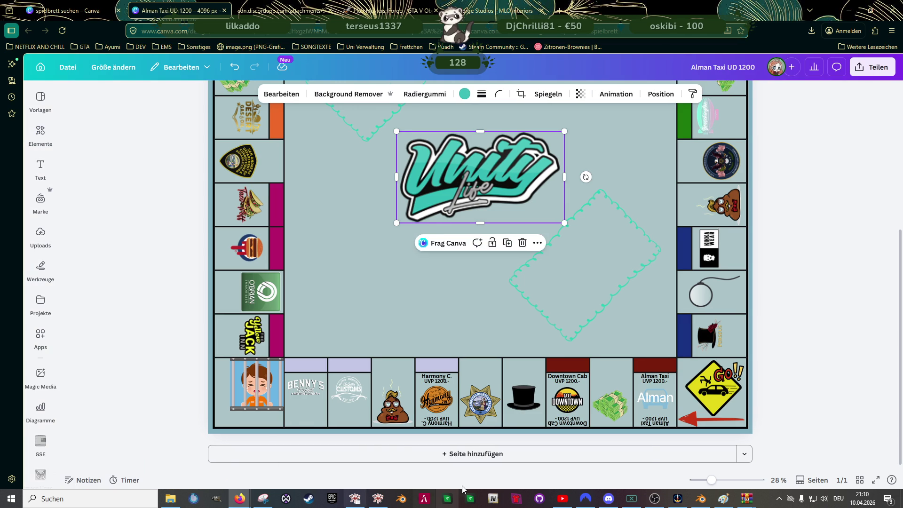
click(288, 356)
scroll(321, 360, up, 1)
scroll(322, 360, down, 1)
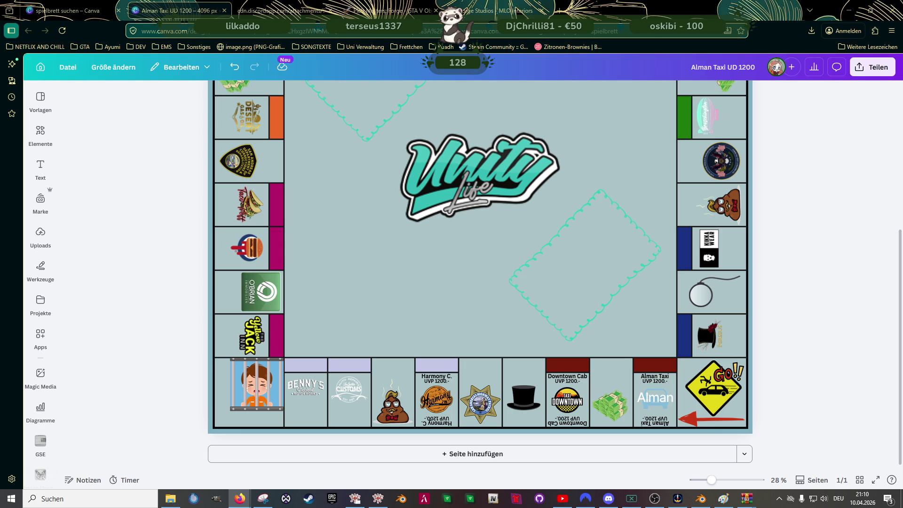
scroll(678, 345, up, 2)
scroll(682, 343, down, 1)
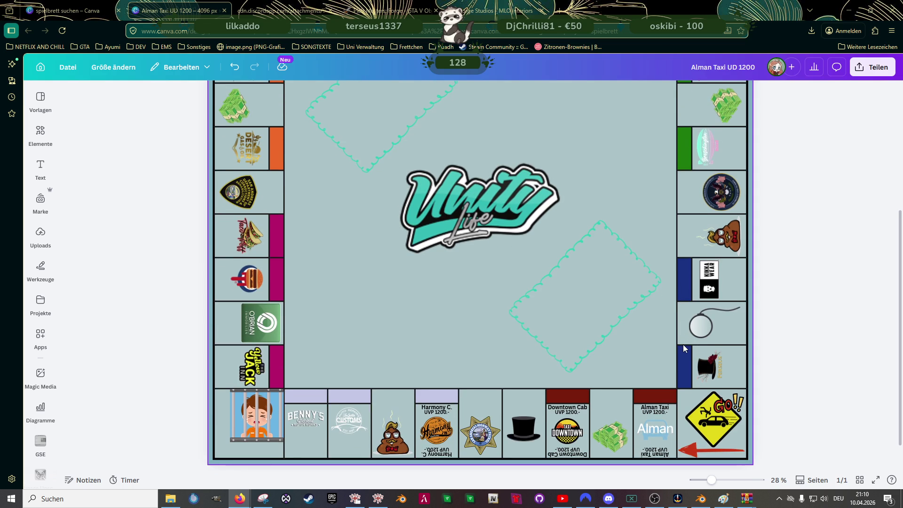
scroll(684, 350, up, 2)
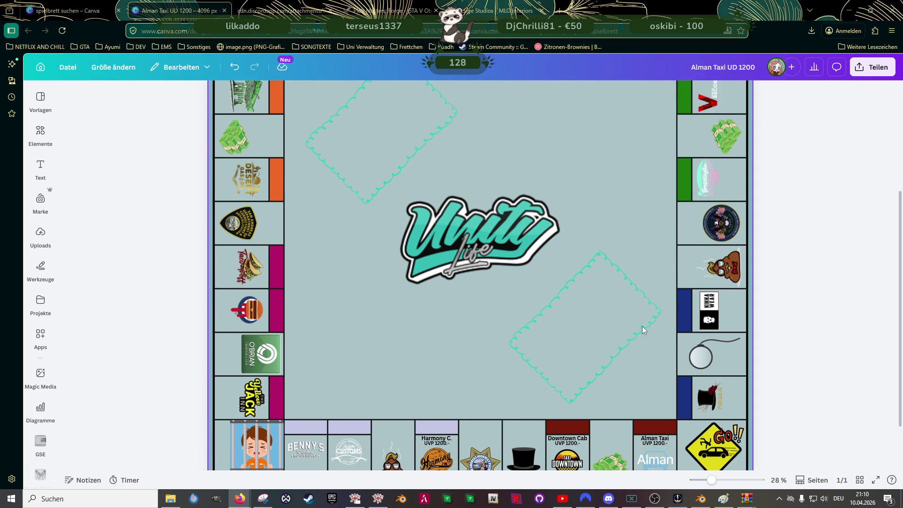
scroll(618, 324, up, 3)
scroll(620, 318, down, 3)
scroll(619, 317, down, 2)
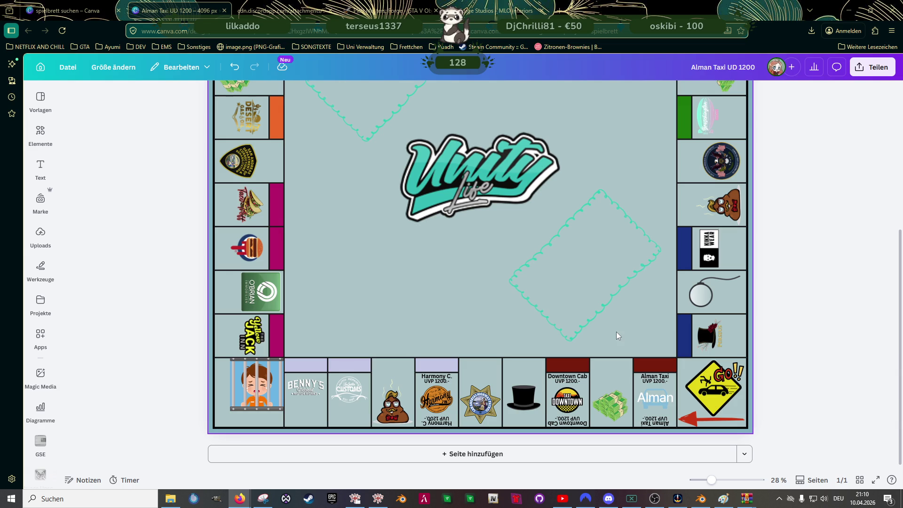
scroll(616, 322, up, 5)
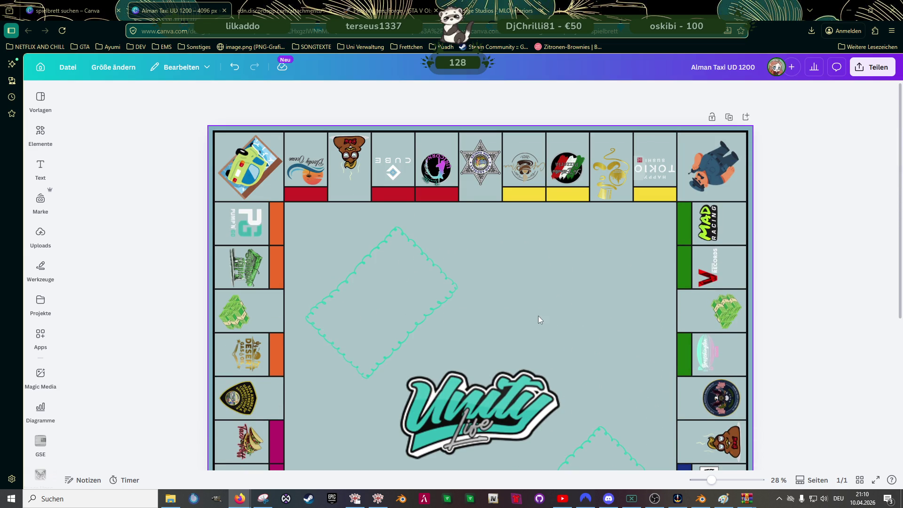
click(247, 354)
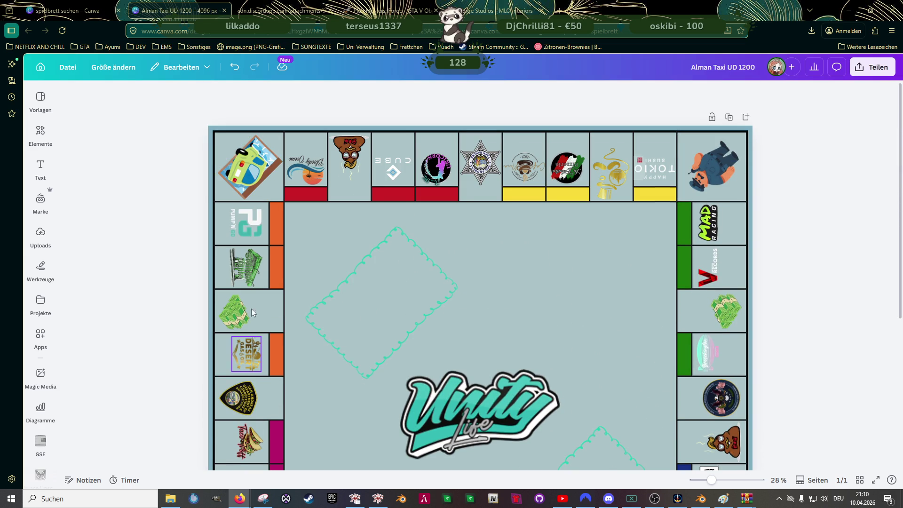
scroll(642, 231, down, 3)
scroll(640, 234, up, 3)
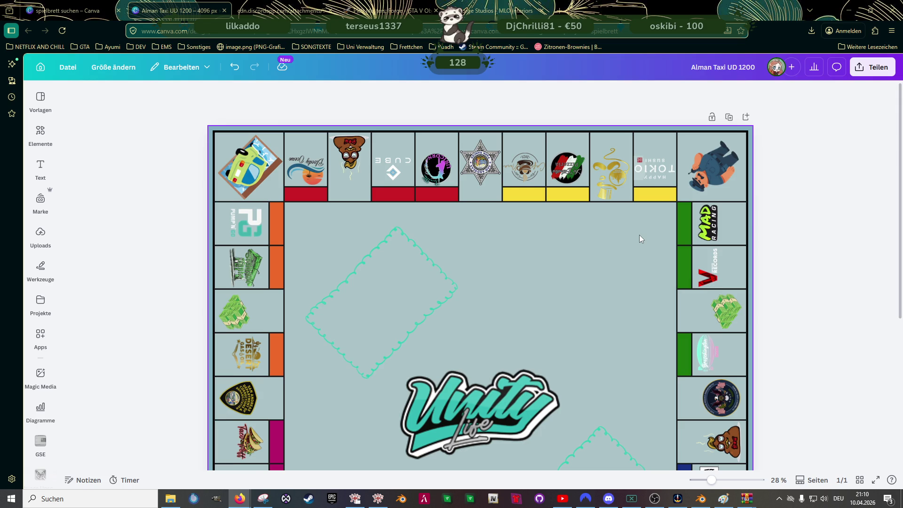
scroll(640, 235, down, 3)
scroll(640, 235, down, 4)
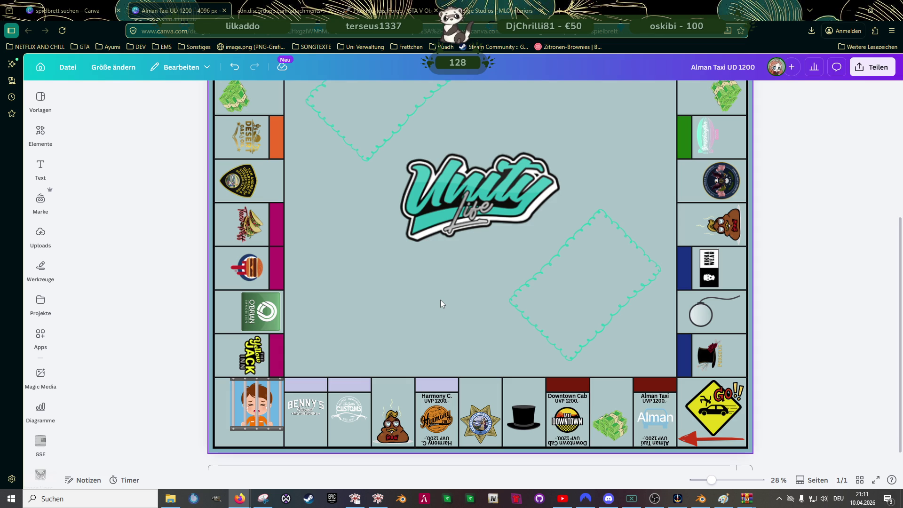
scroll(440, 300, up, 5)
scroll(436, 296, up, 3)
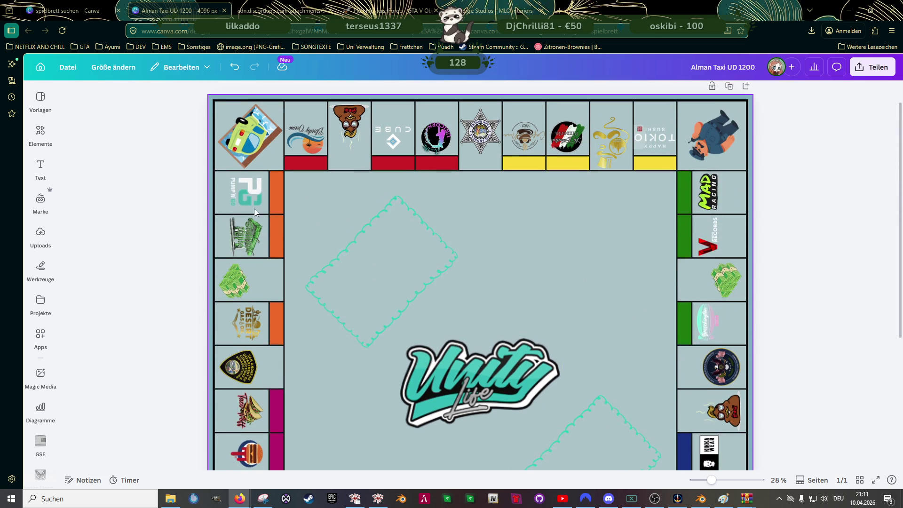
scroll(277, 175, down, 5)
scroll(443, 306, down, 3)
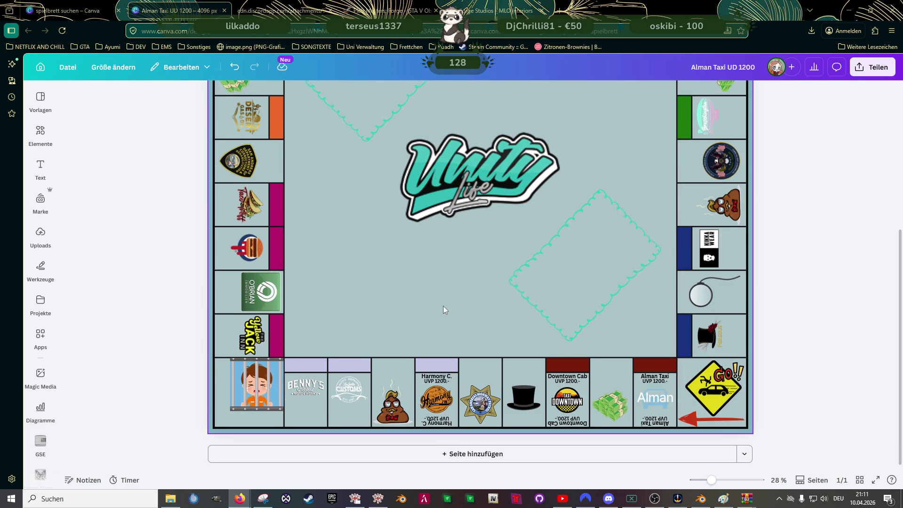
scroll(443, 305, up, 5)
scroll(444, 307, up, 3)
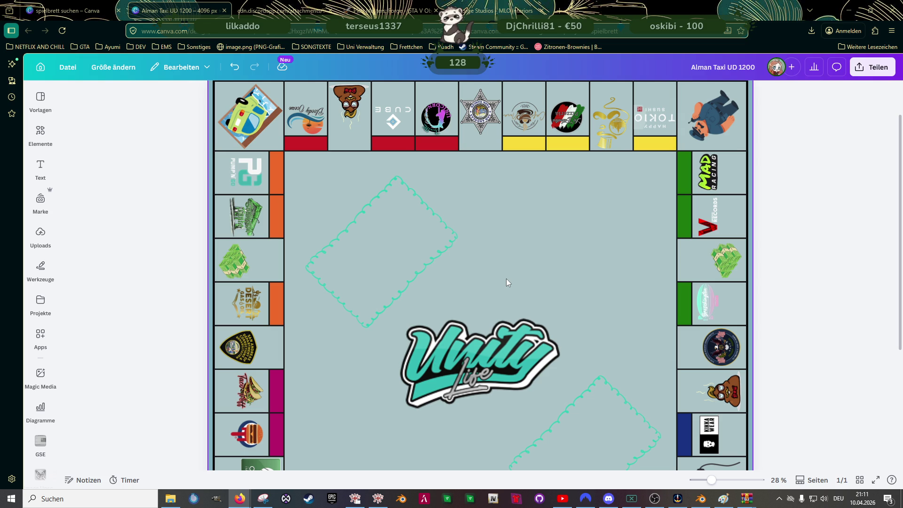
scroll(506, 279, down, 4)
scroll(506, 279, down, 3)
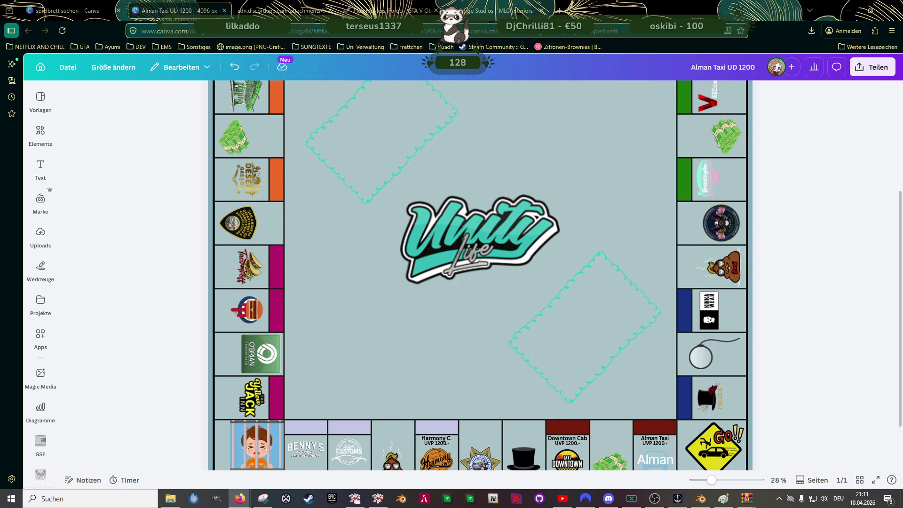
key(alt+Tab)
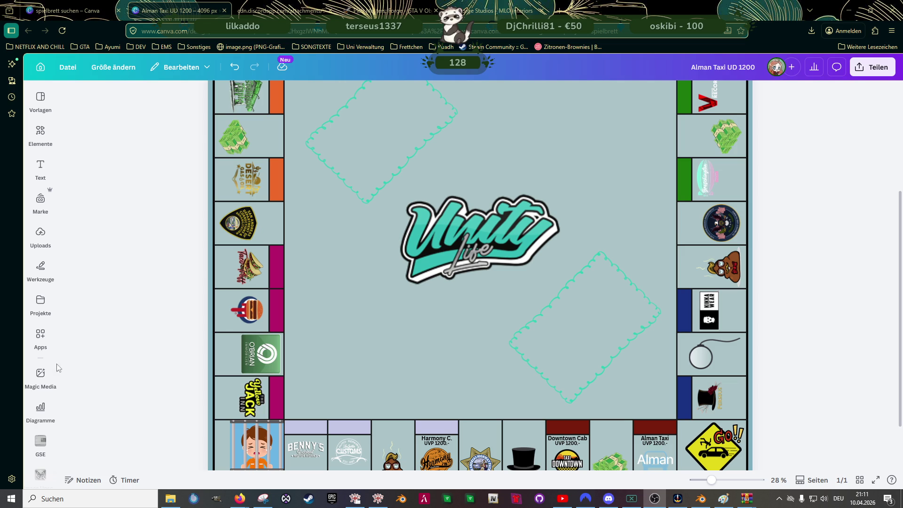
click(338, 269)
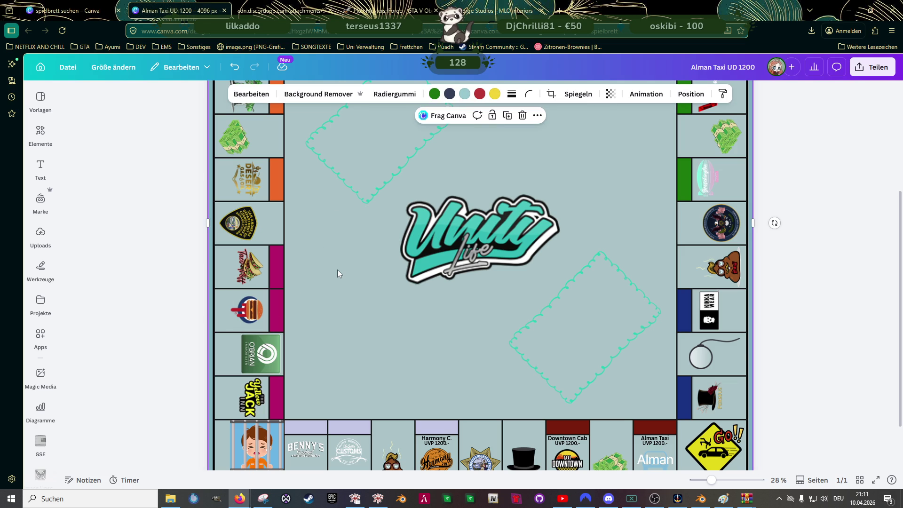
click(699, 500)
scroll(420, 293, down, 3)
scroll(456, 260, up, 3)
scroll(424, 248, down, 3)
scroll(414, 253, up, 3)
scroll(414, 247, up, 4)
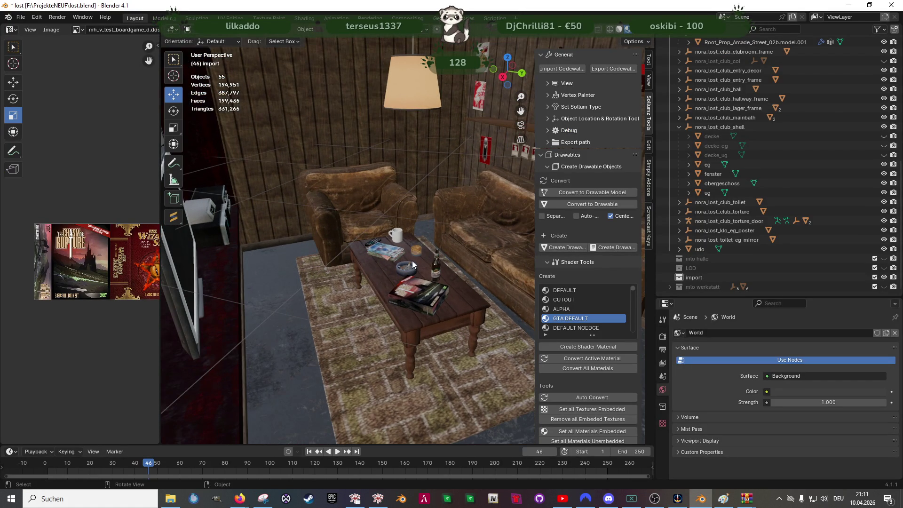
mouse_move(413, 216)
mouse_down()
mouse_move(439, 223)
mouse_move(445, 246)
mouse_move(417, 280)
mouse_move(436, 315)
mouse_move(460, 252)
mouse_move(433, 221)
mouse_up()
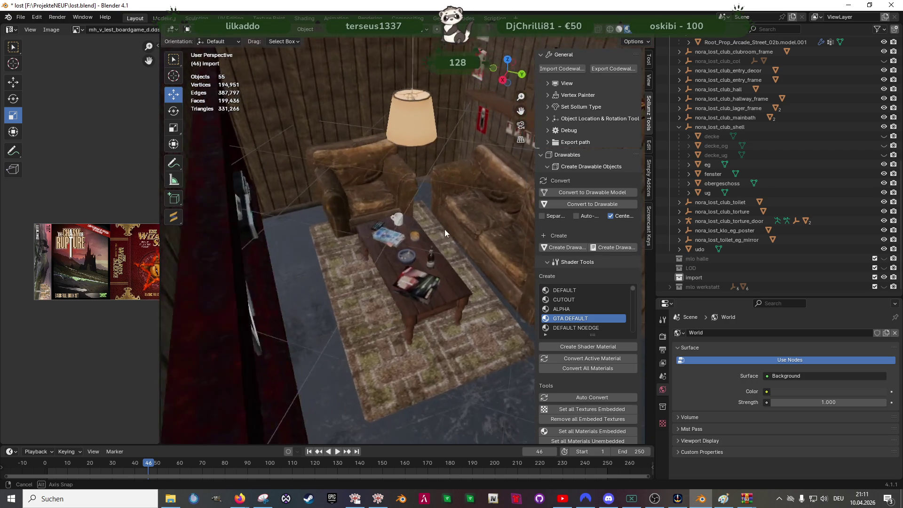
scroll(433, 294, up, 4)
mouse_move(452, 324)
mouse_down()
mouse_move(338, 316)
mouse_move(464, 328)
mouse_move(460, 291)
mouse_move(511, 323)
mouse_move(456, 323)
mouse_up()
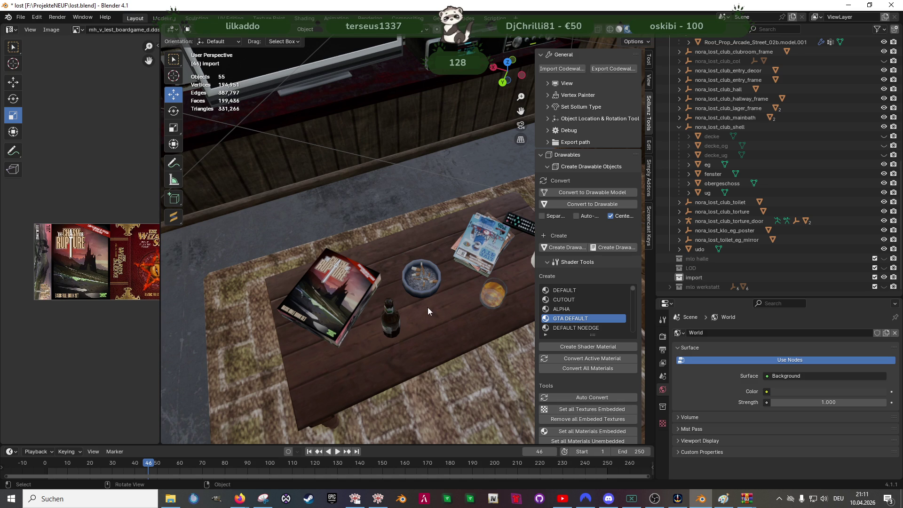
drag(429, 307, 460, 277)
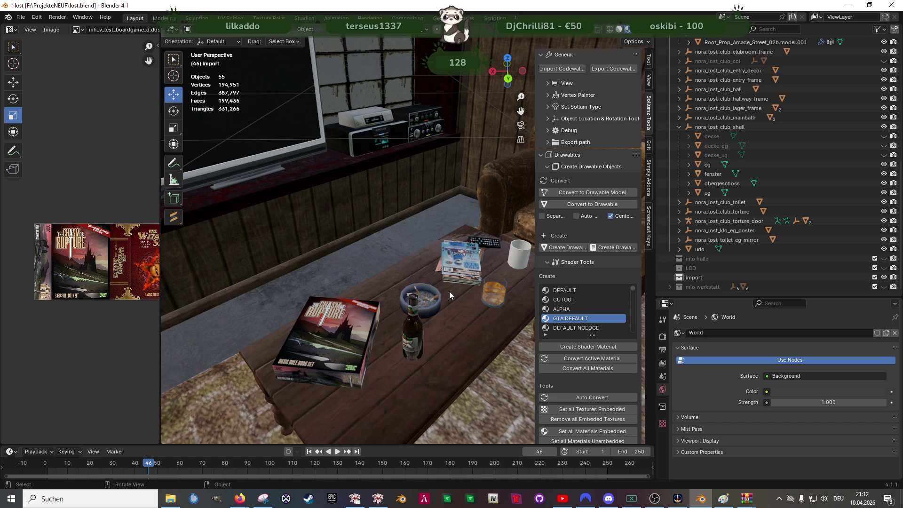
scroll(450, 291, down, 4)
scroll(444, 305, down, 4)
scroll(463, 306, up, 3)
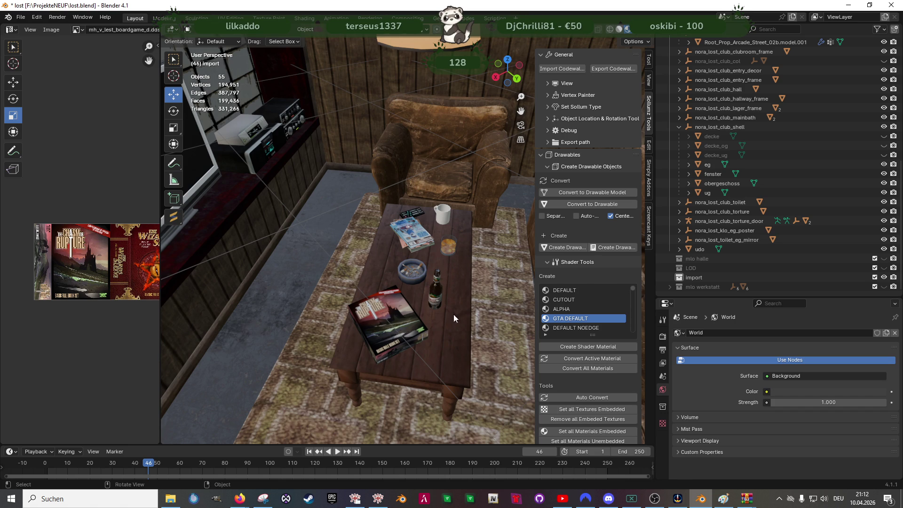
scroll(425, 273, down, 5)
scroll(443, 270, up, 4)
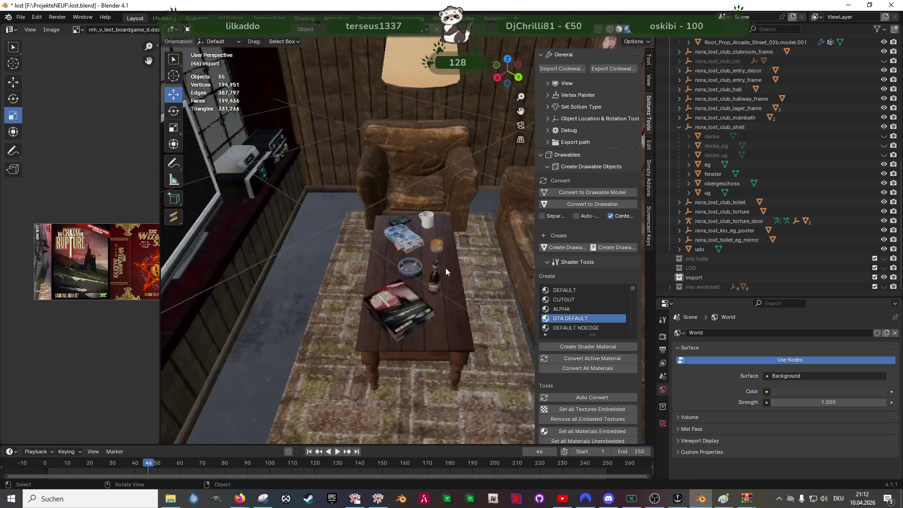
scroll(445, 278, up, 3)
scroll(446, 278, down, 5)
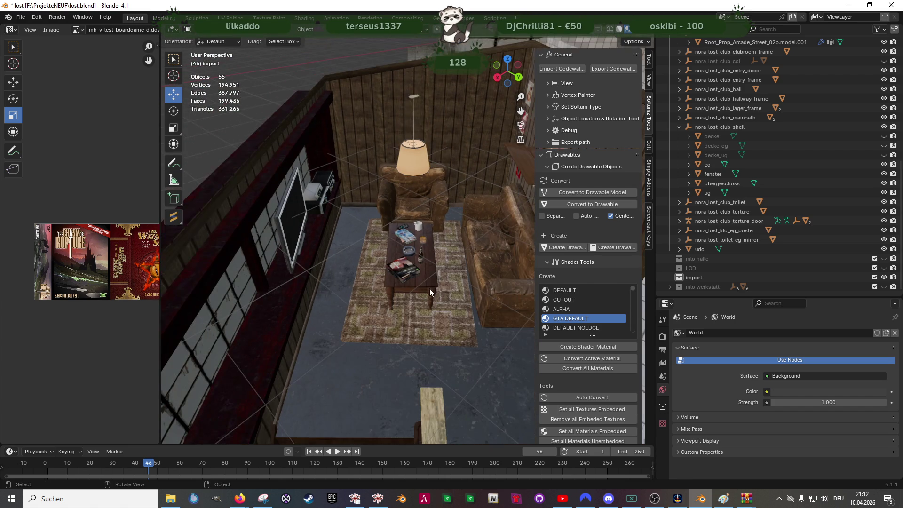
drag(454, 295, 451, 292)
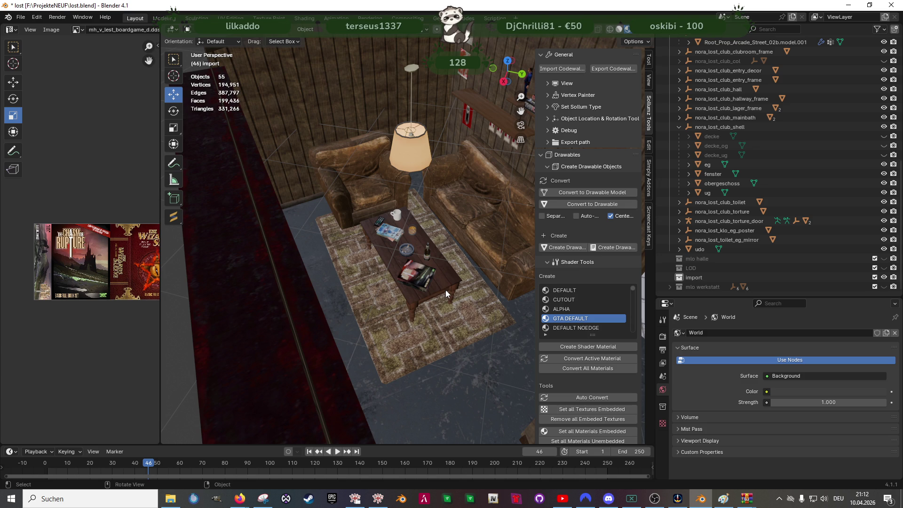
key(alt+Tab)
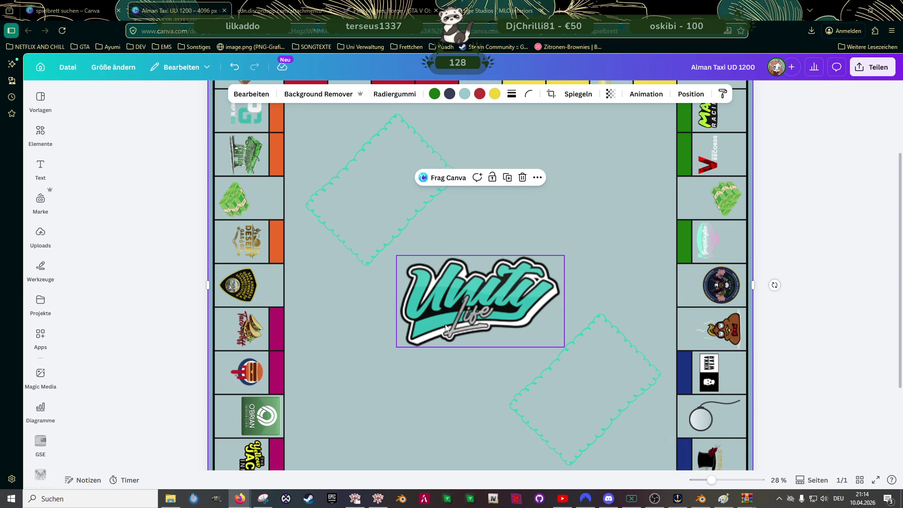
click(422, 360)
scroll(422, 321, down, 1)
scroll(423, 322, down, 2)
scroll(420, 324, down, 1)
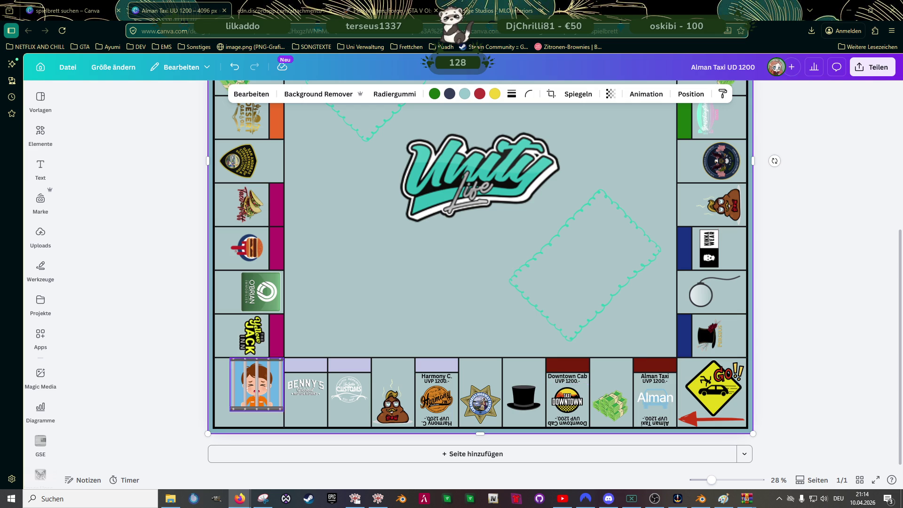
scroll(518, 376, up, 5)
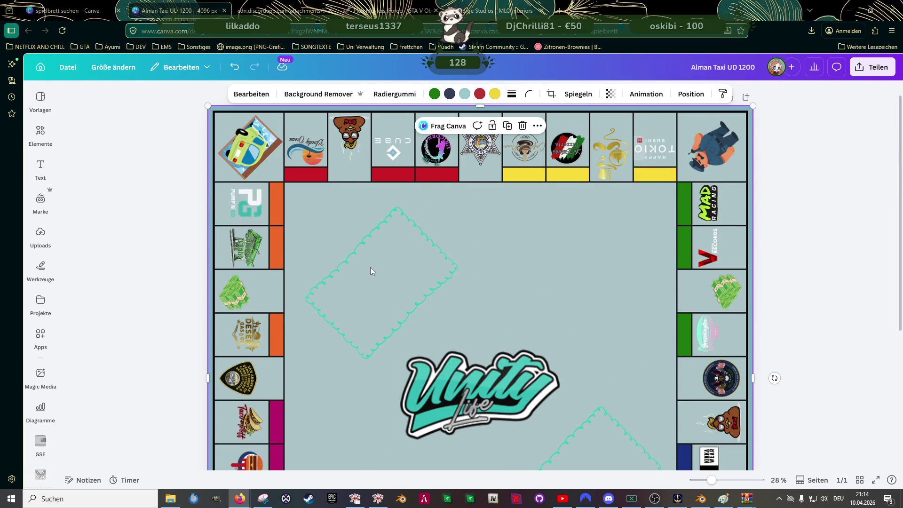
scroll(596, 324, down, 3)
click(488, 350)
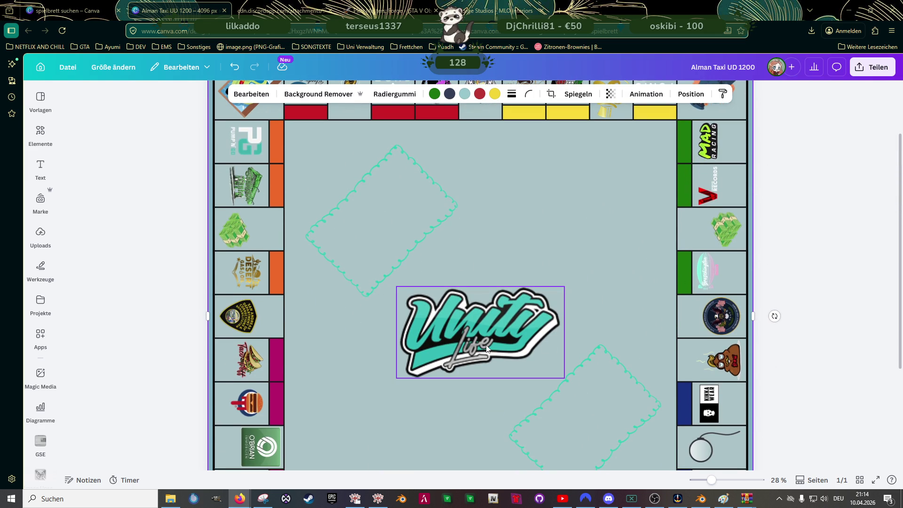
click(501, 361)
drag(479, 409, 520, 376)
click(584, 426)
scroll(598, 408, down, 1)
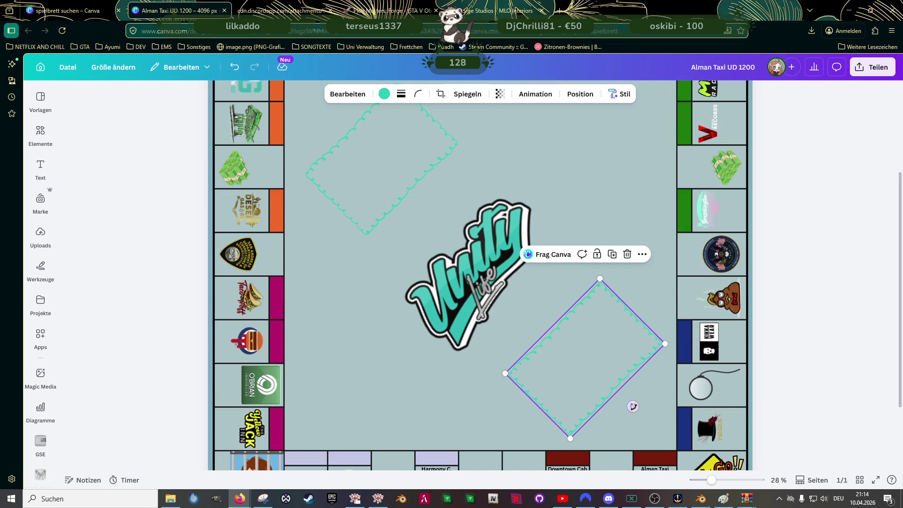
mouse_move(600, 346)
mouse_down()
mouse_move(552, 336)
mouse_move(566, 348)
mouse_up()
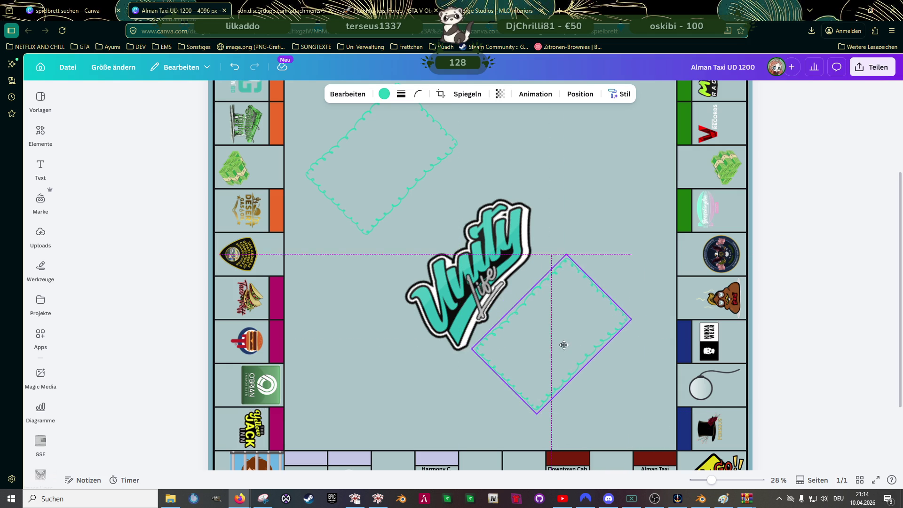
click(511, 309)
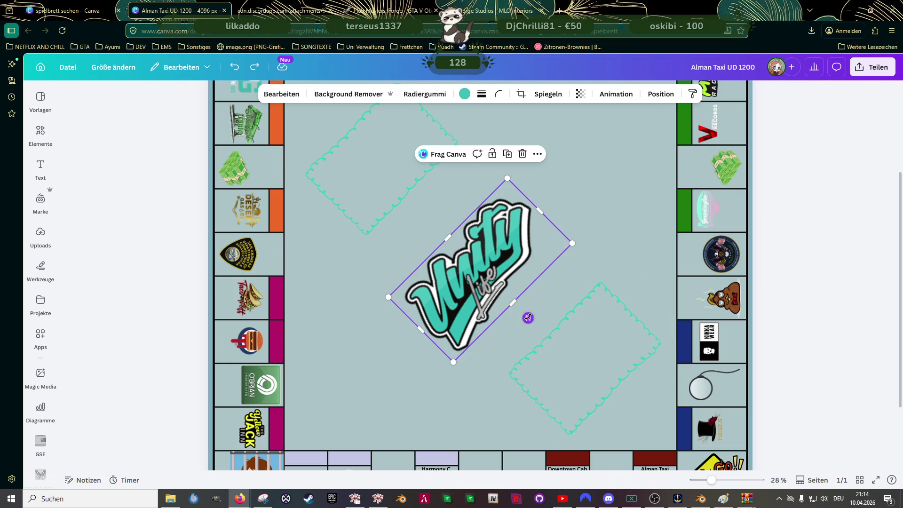
drag(528, 318, 503, 325)
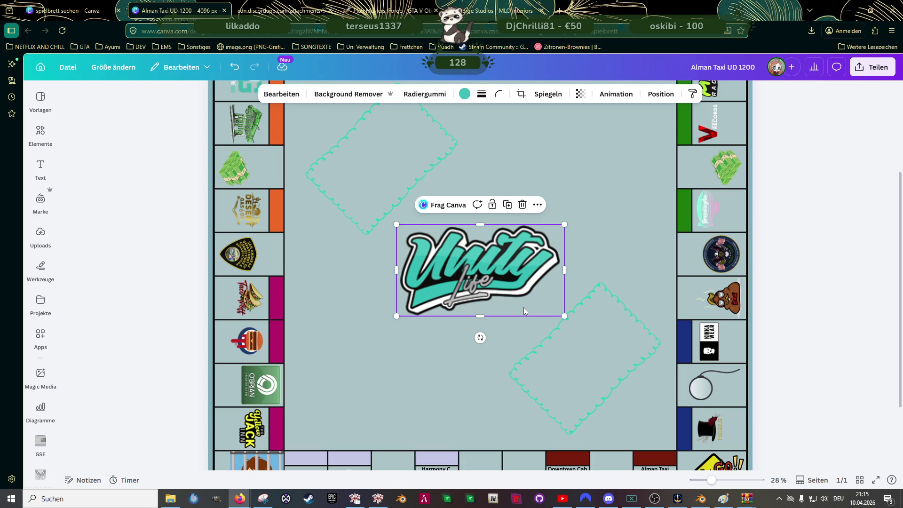
scroll(713, 229, up, 5)
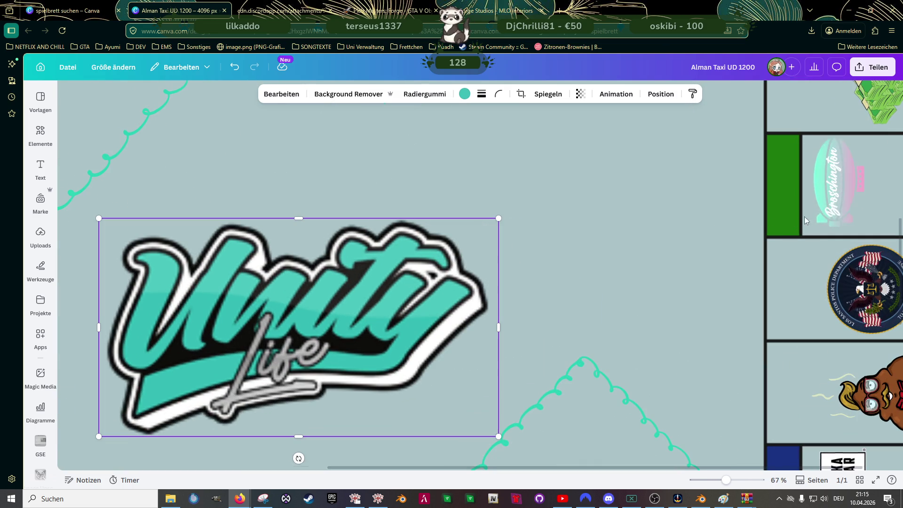
Resize the pink and teal tile logo to 288 by 144 and centre it in its cell.
click(832, 216)
drag(815, 218, 800, 226)
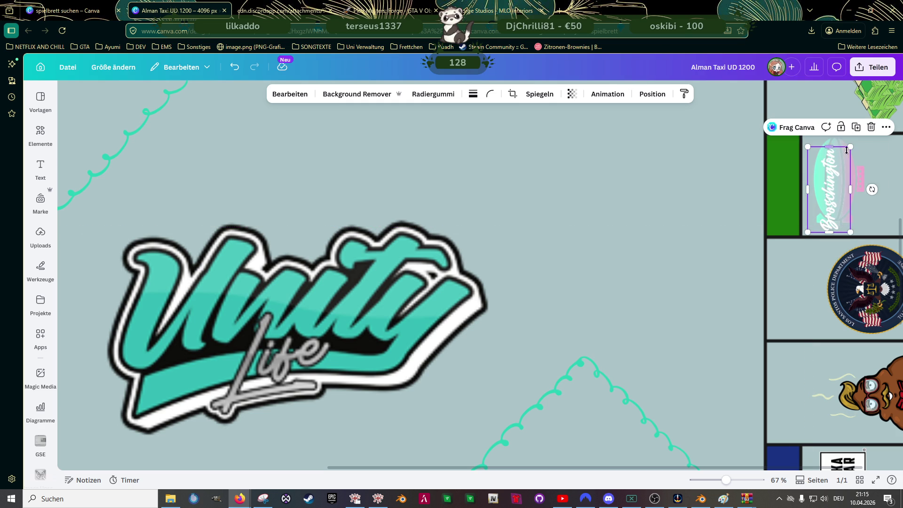
drag(853, 145, 860, 143)
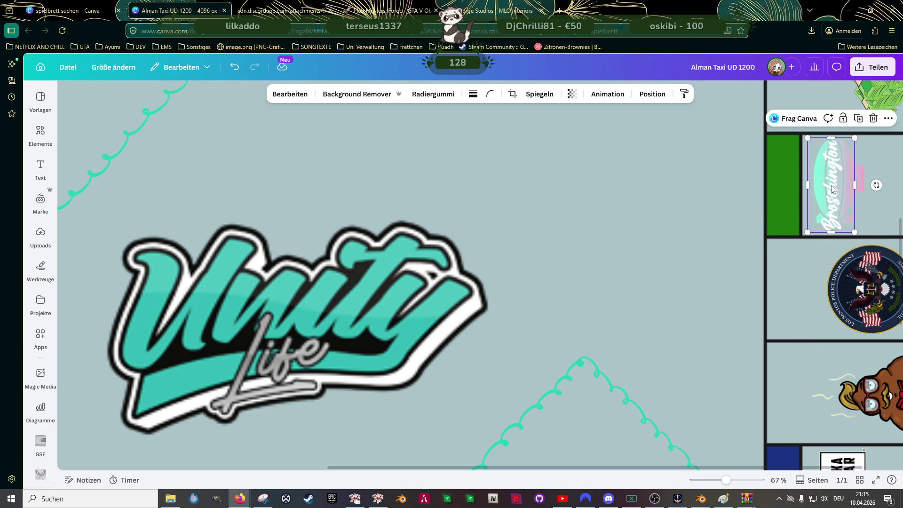
drag(832, 196, 832, 191)
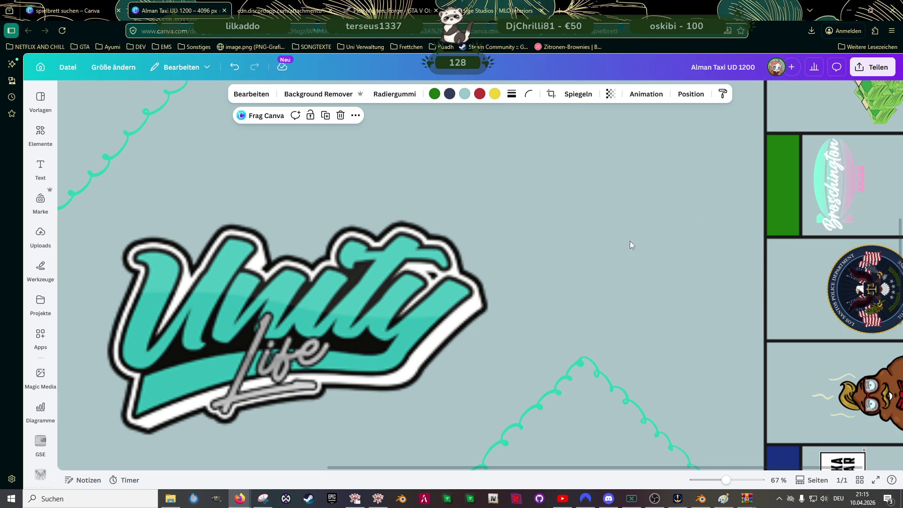
scroll(457, 279, down, 5)
click(431, 308)
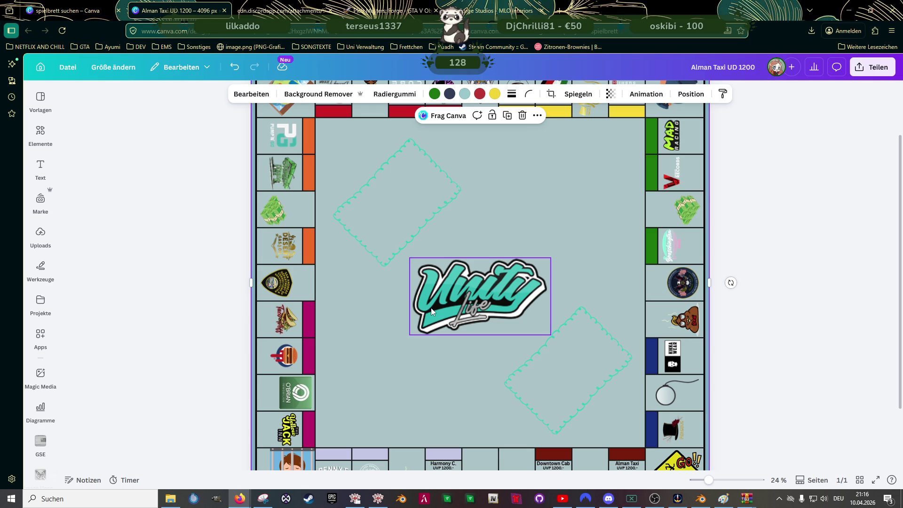
key(Escape)
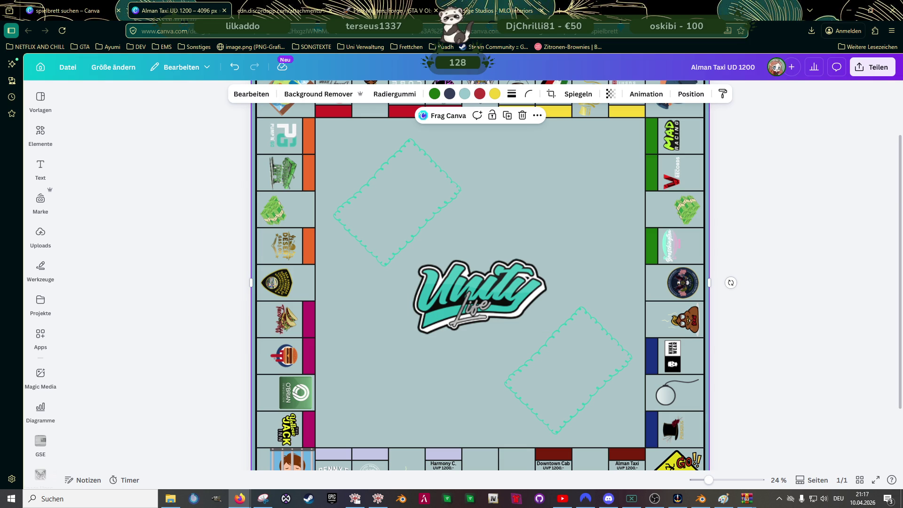